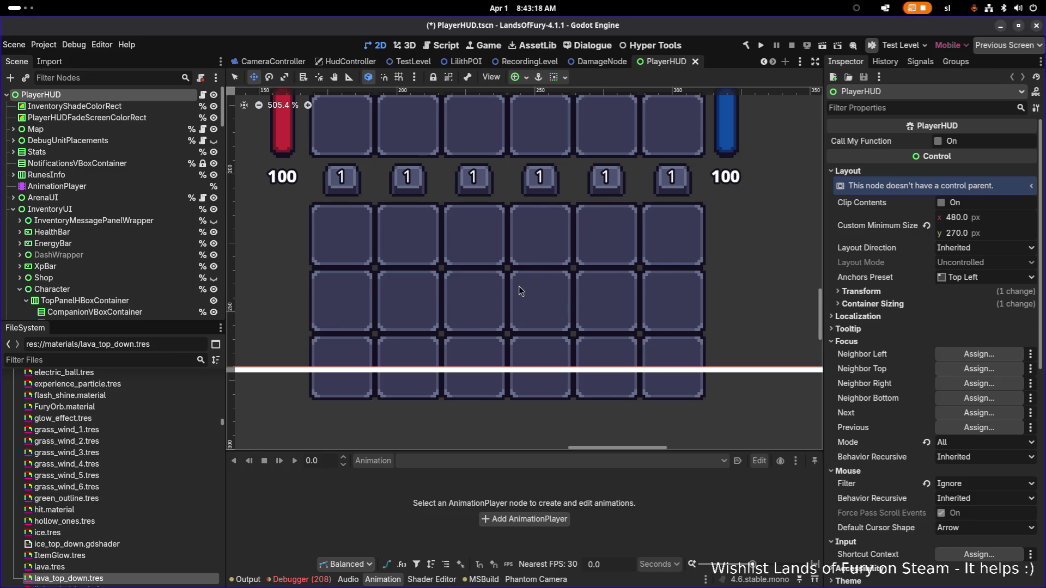
Zoom around the PlayerHUD canvas, then switch to the Brave window with the Lands of Fury Deck board
{"action": "scroll", "coordinate": [519, 291], "scroll_direction": "down", "scroll_amount": 5}
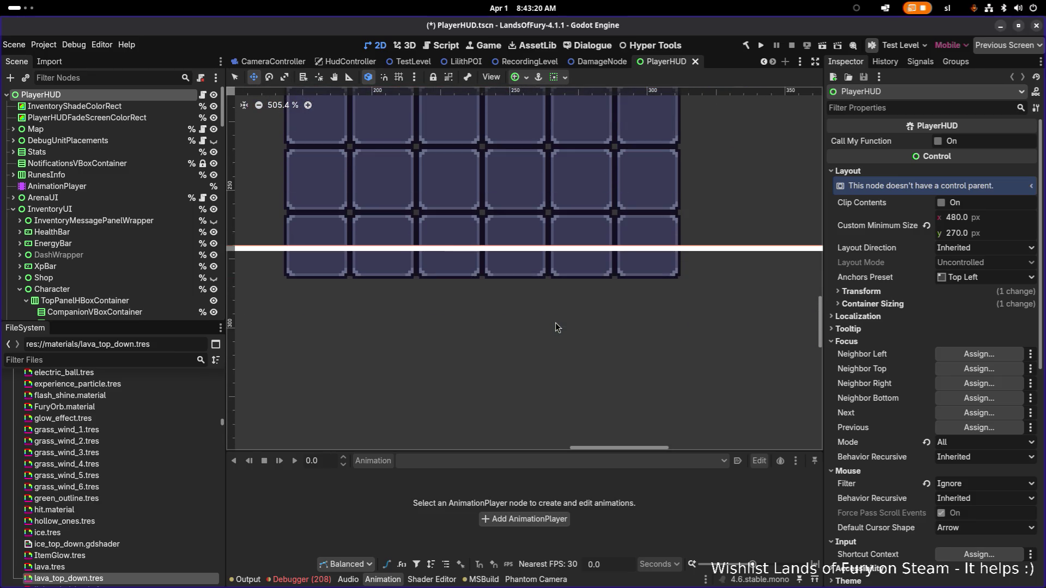
{"action": "scroll", "coordinate": [557, 310], "scroll_direction": "down", "scroll_amount": 9}
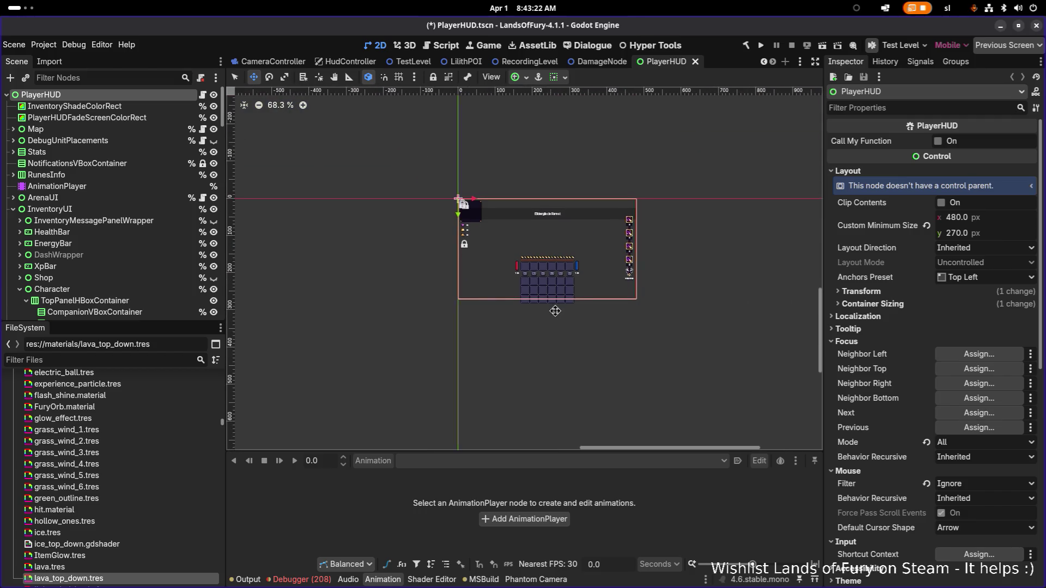
{"action": "scroll", "coordinate": [551, 320], "scroll_direction": "up", "scroll_amount": 6}
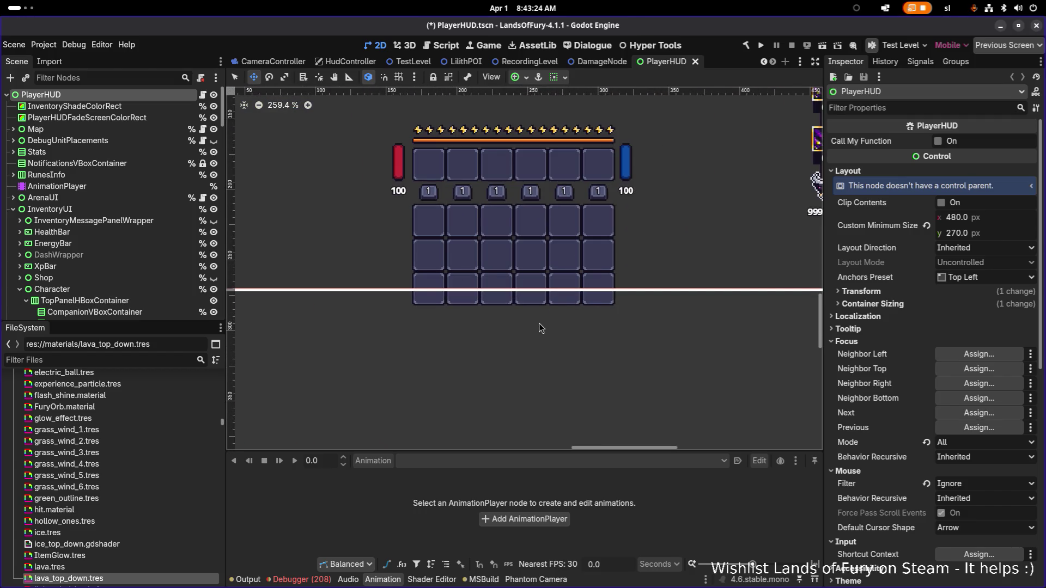
{"action": "key", "text": "alt+Tab"}
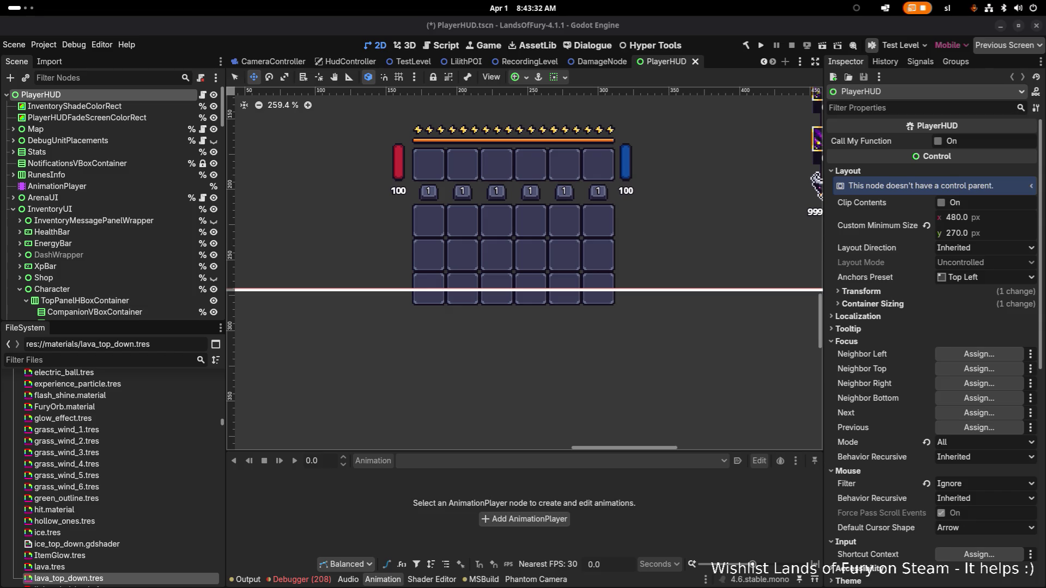
{"action": "key", "text": "alt+Tab"}
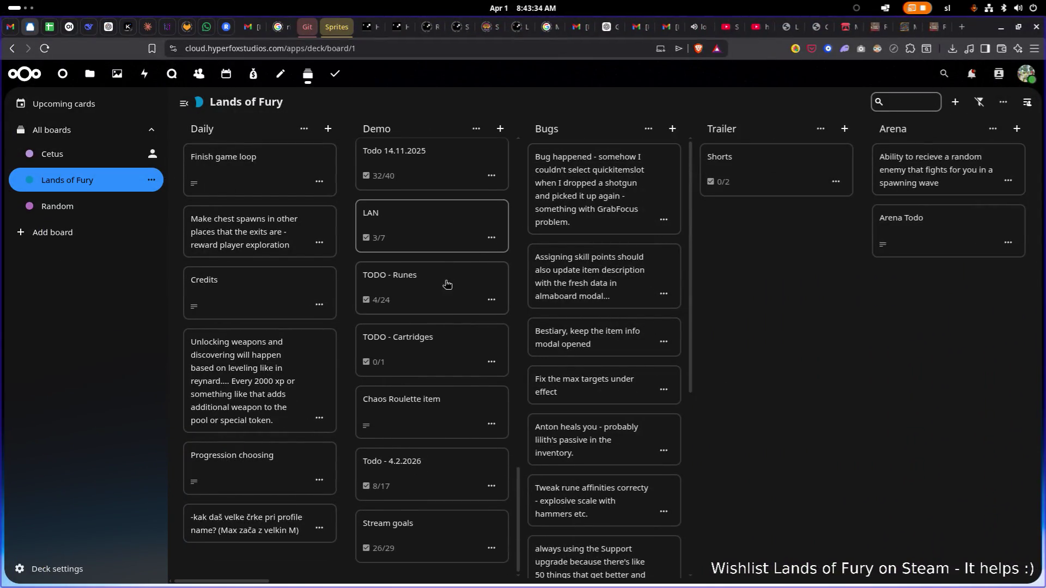
Scroll the board right to the Companions column and view the Ana card's details
{"action": "scroll", "coordinate": [449, 346], "scroll_direction": "up", "scroll_amount": 10}
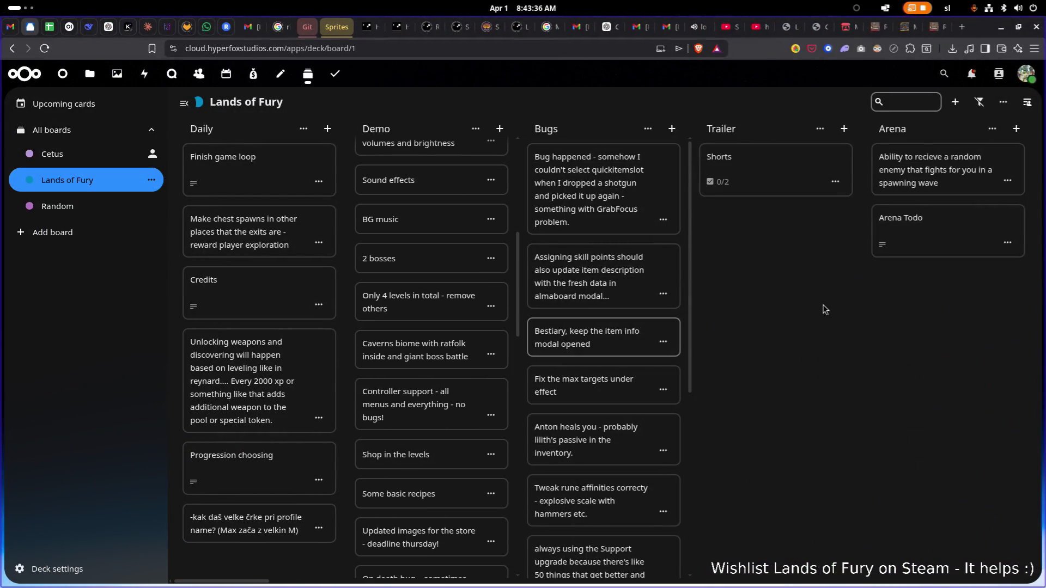
{"action": "scroll", "coordinate": [823, 308], "scroll_direction": "right", "scroll_amount": 6}
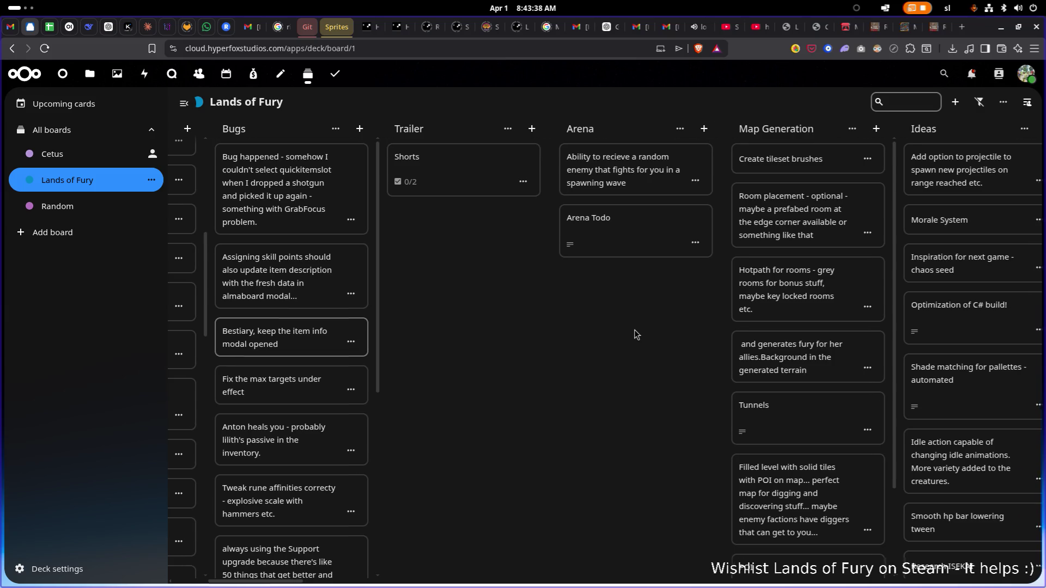
{"action": "scroll", "coordinate": [635, 333], "scroll_direction": "right", "scroll_amount": 4}
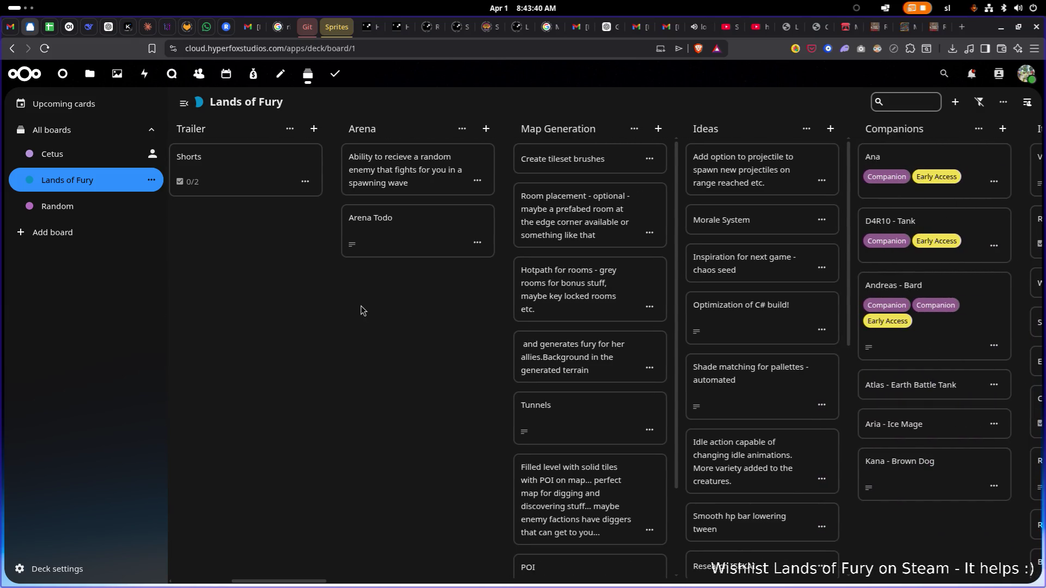
{"action": "scroll", "coordinate": [413, 310], "scroll_direction": "right", "scroll_amount": 2}
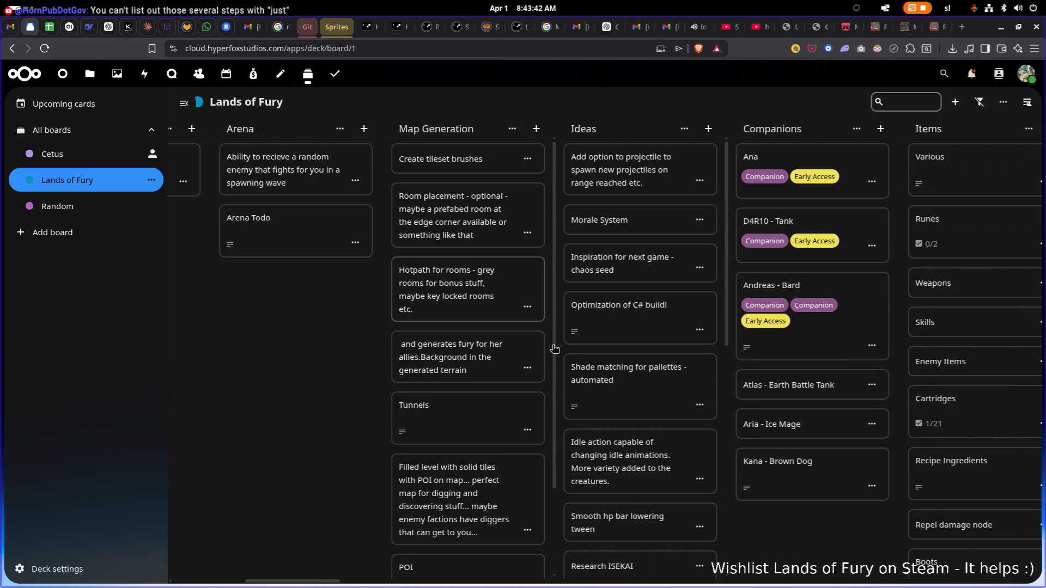
{"action": "scroll", "coordinate": [849, 486], "scroll_direction": "right", "scroll_amount": 3}
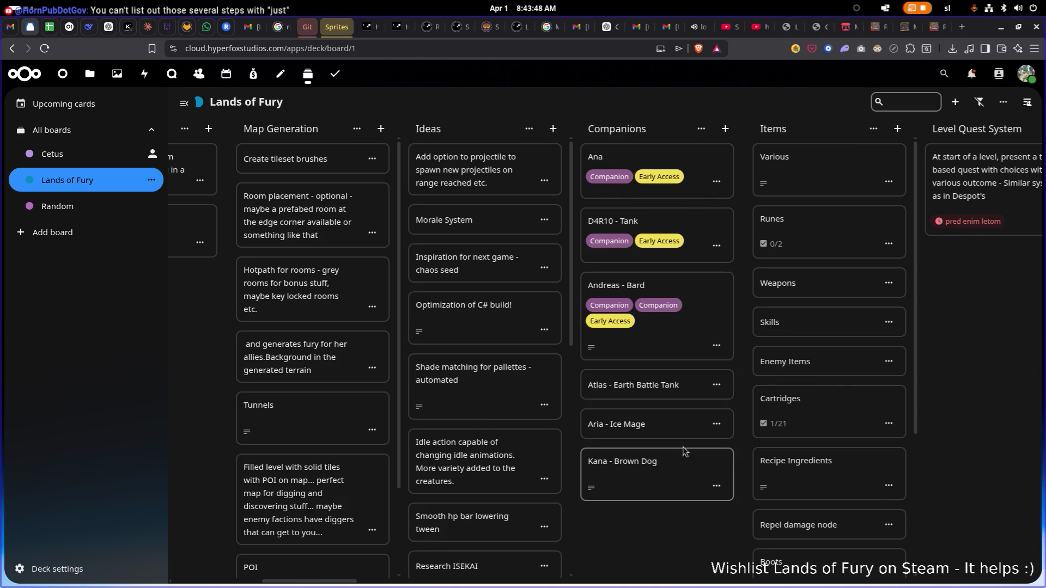
{"action": "left_click", "coordinate": [723, 158]}
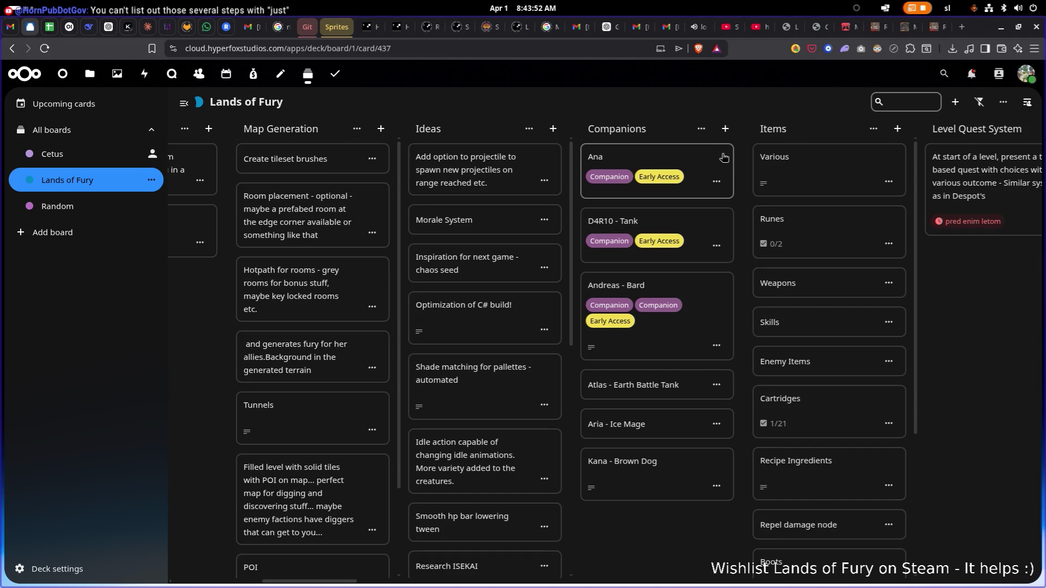
Mark the Ana card done and archive it, then archive the Andreas - Bard card
{"action": "left_click", "coordinate": [722, 259]}
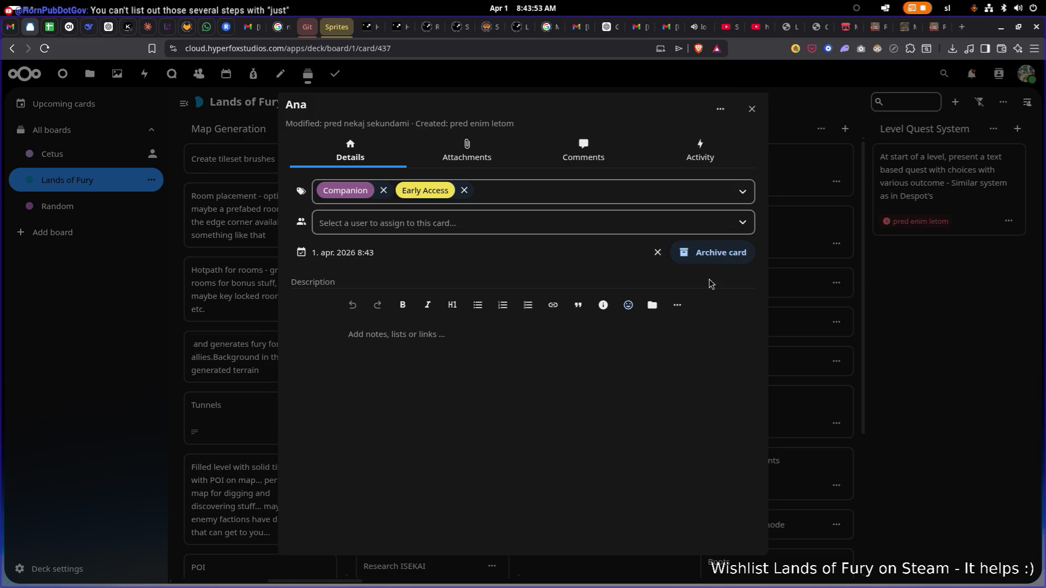
{"action": "left_click", "coordinate": [736, 256]}
{"action": "left_click", "coordinate": [755, 114]}
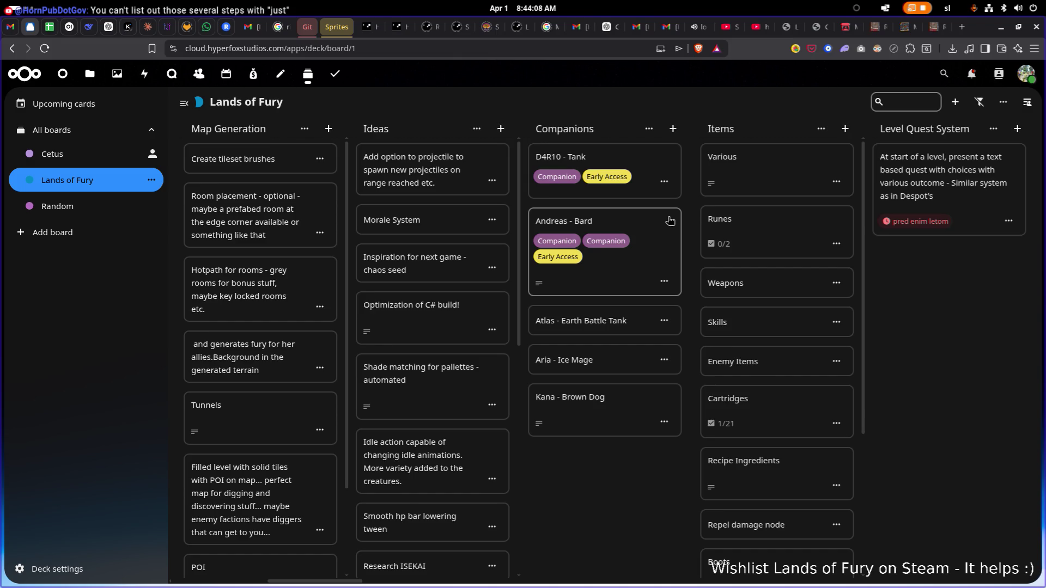
{"action": "left_click", "coordinate": [668, 218]}
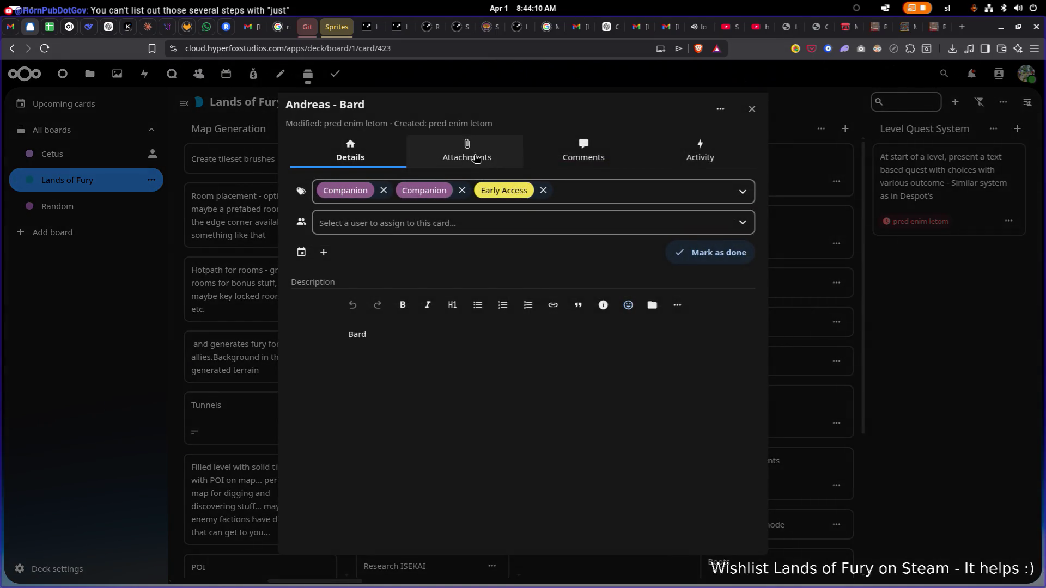
{"action": "left_click", "coordinate": [752, 109]}
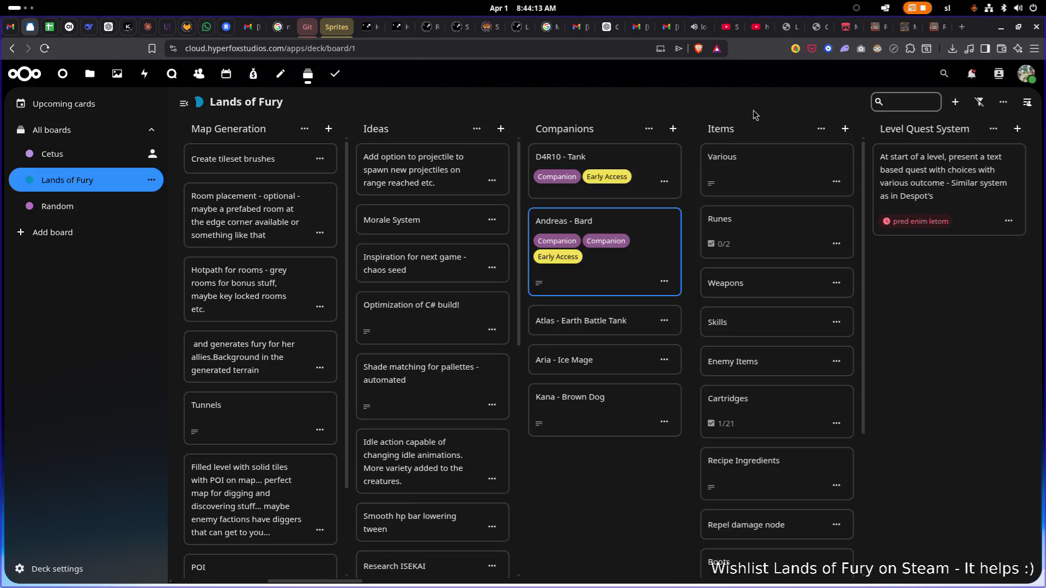
{"action": "left_click", "coordinate": [664, 277]}
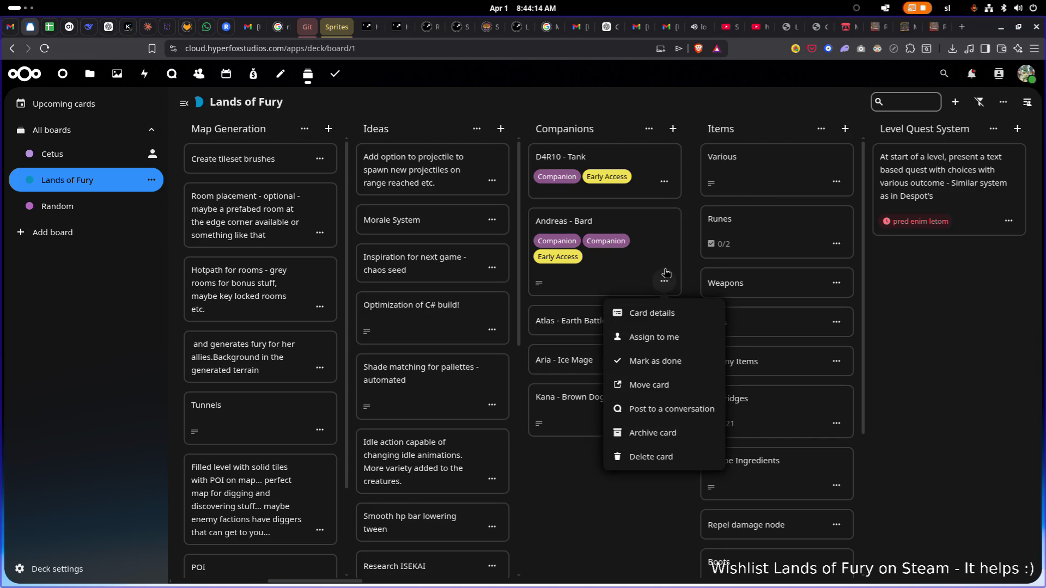
{"action": "left_click", "coordinate": [690, 439]}
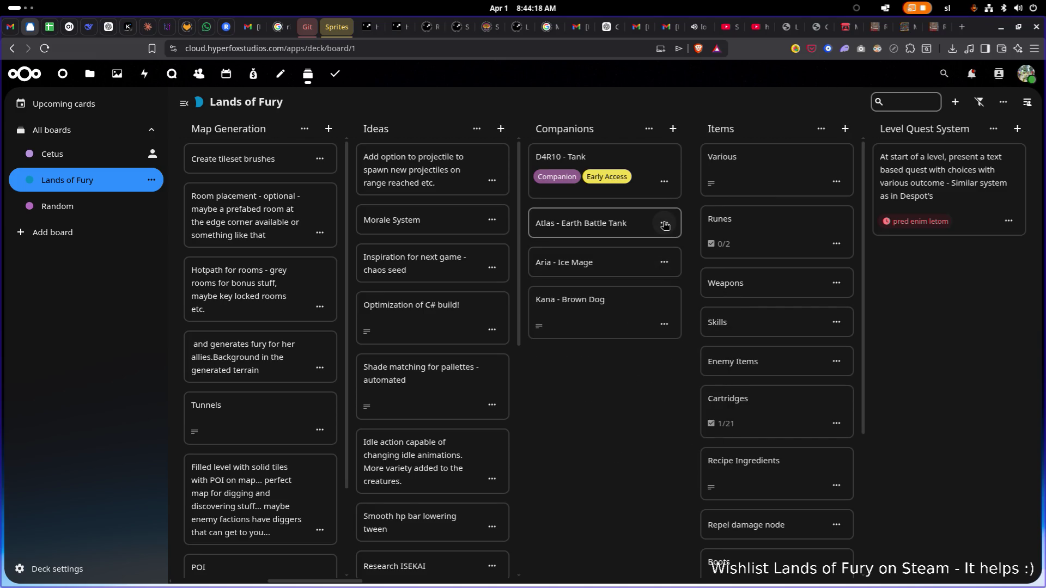
Archive the Atlas - Earth Battle Tank and Aria - Ice Mage cards
{"action": "left_click", "coordinate": [664, 223]}
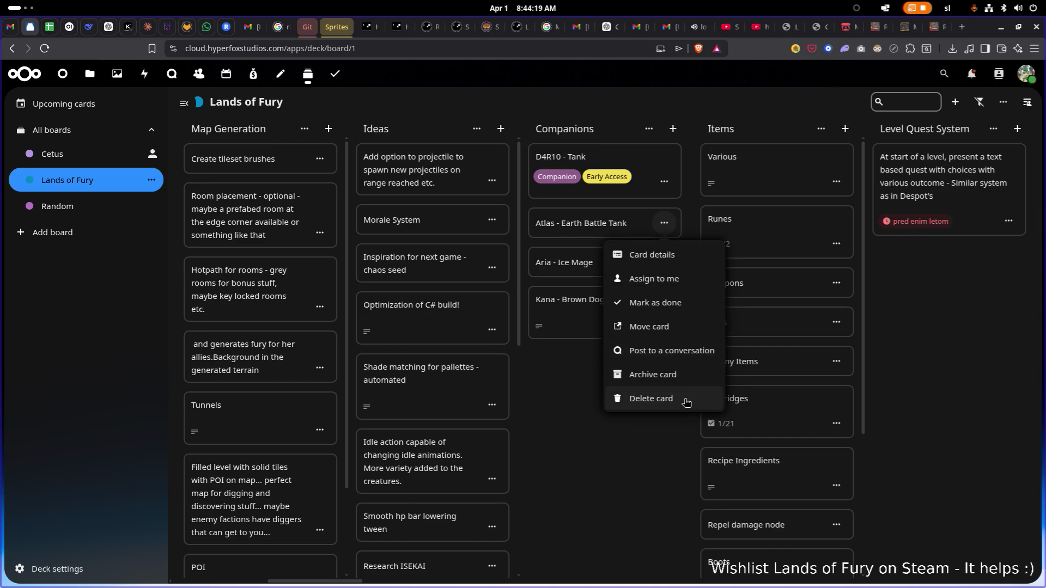
{"action": "left_click", "coordinate": [671, 370]}
{"action": "left_click", "coordinate": [664, 222]}
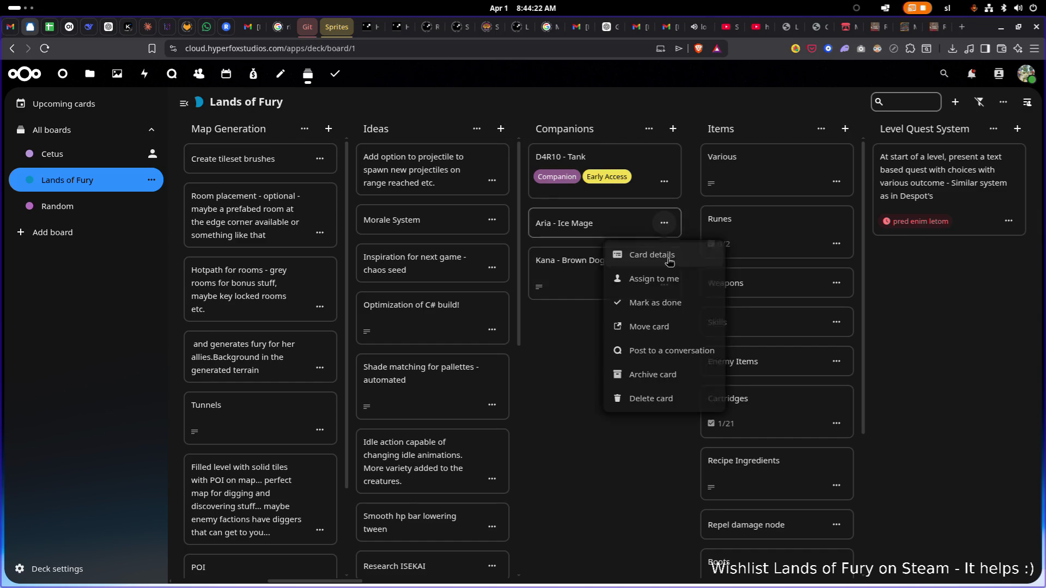
{"action": "left_click", "coordinate": [666, 378]}
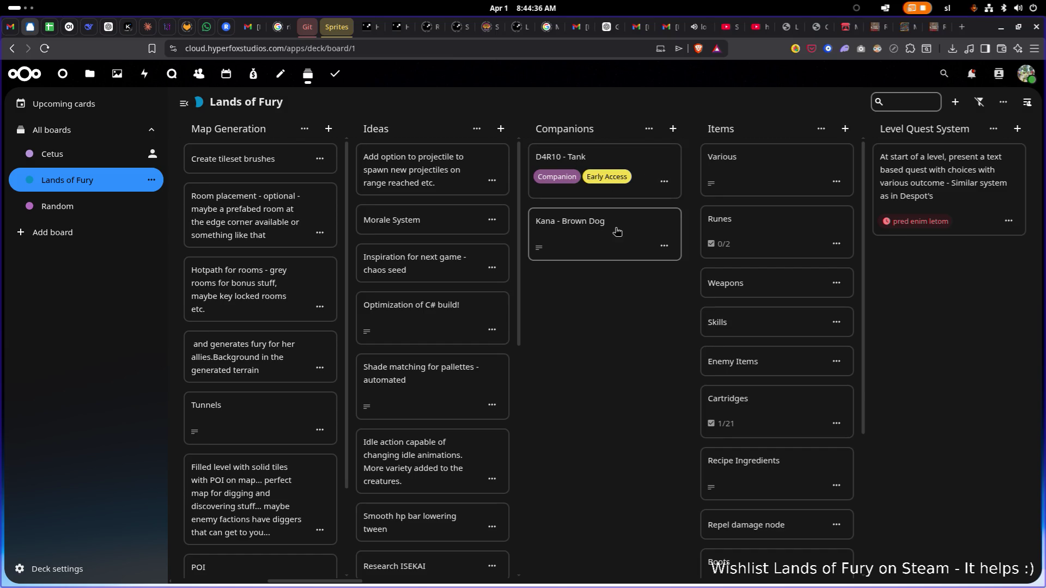
{"action": "scroll", "coordinate": [567, 285], "scroll_direction": "left", "scroll_amount": 4}
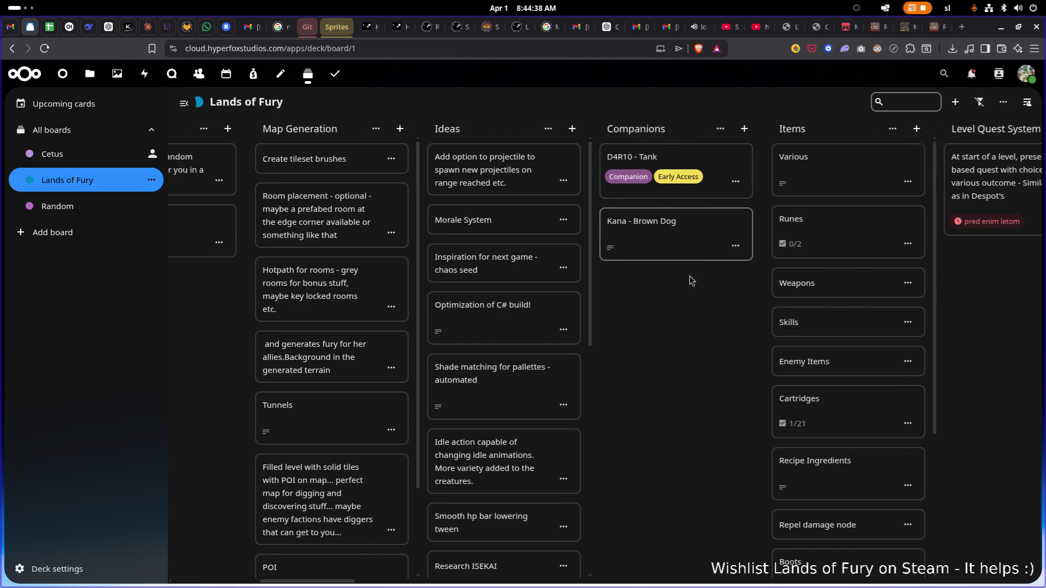
{"action": "scroll", "coordinate": [339, 320], "scroll_direction": "left", "scroll_amount": 8}
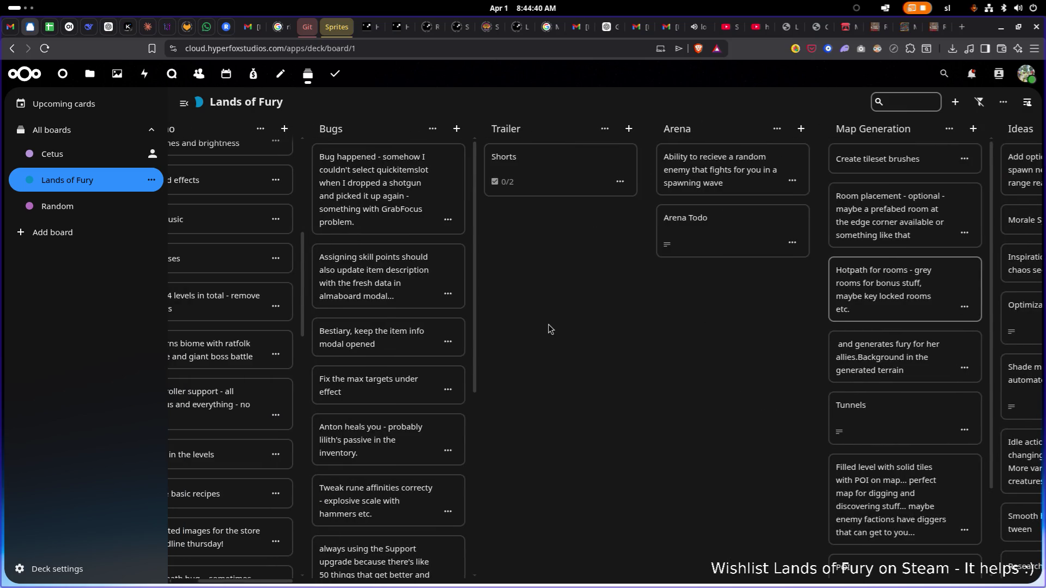
{"action": "left_click", "coordinate": [748, 223]}
{"action": "scroll", "coordinate": [528, 349], "scroll_direction": "down", "scroll_amount": 1}
{"action": "scroll", "coordinate": [528, 348], "scroll_direction": "down", "scroll_amount": 5}
{"action": "scroll", "coordinate": [443, 327], "scroll_direction": "up", "scroll_amount": 2}
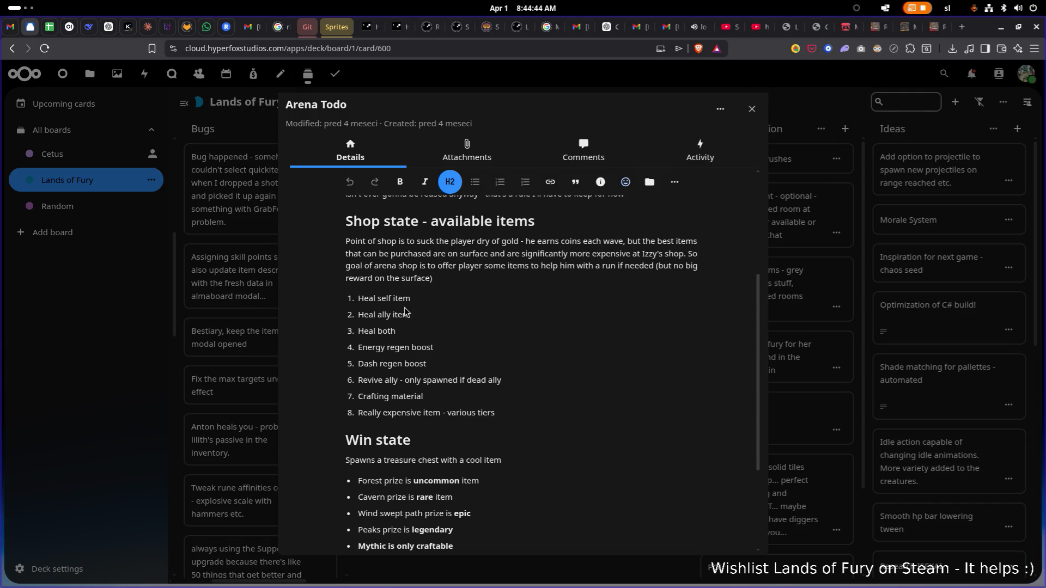
{"action": "scroll", "coordinate": [391, 306], "scroll_direction": "down", "scroll_amount": 1}
{"action": "scroll", "coordinate": [414, 305], "scroll_direction": "up", "scroll_amount": 1}
{"action": "scroll", "coordinate": [430, 316], "scroll_direction": "down", "scroll_amount": 2}
{"action": "scroll", "coordinate": [444, 323], "scroll_direction": "down", "scroll_amount": 2}
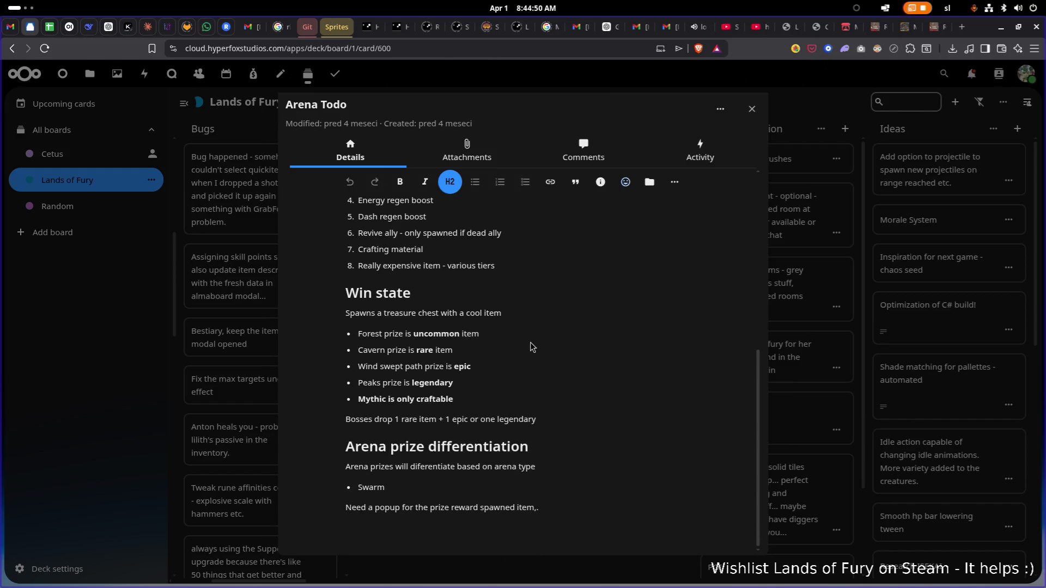
{"action": "left_click", "coordinate": [752, 110]}
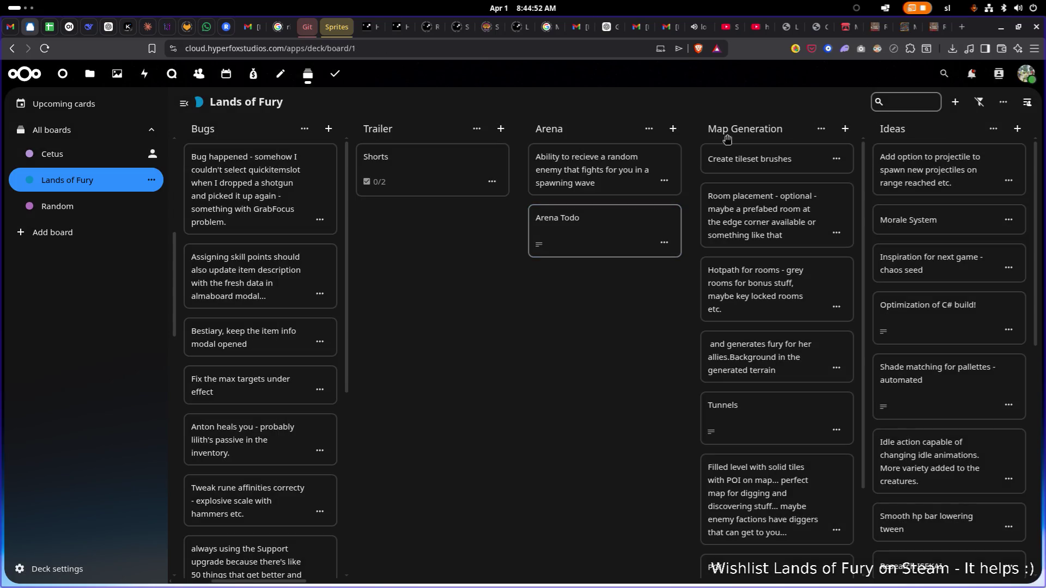
{"action": "left_click", "coordinate": [669, 222]}
{"action": "scroll", "coordinate": [473, 400], "scroll_direction": "down", "scroll_amount": 3}
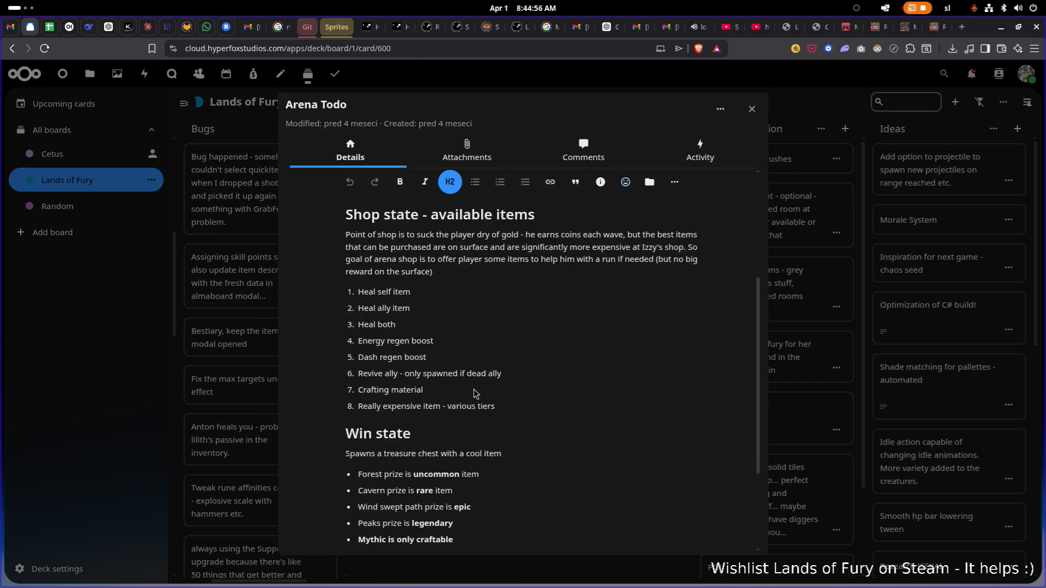
{"action": "scroll", "coordinate": [474, 393], "scroll_direction": "down", "scroll_amount": 2}
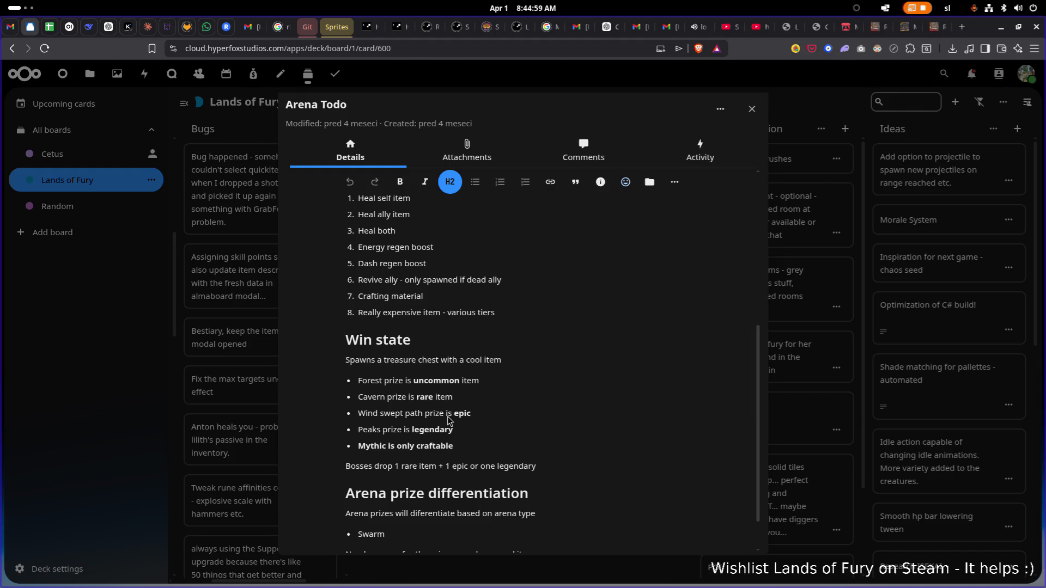
{"action": "scroll", "coordinate": [451, 446], "scroll_direction": "down", "scroll_amount": 1}
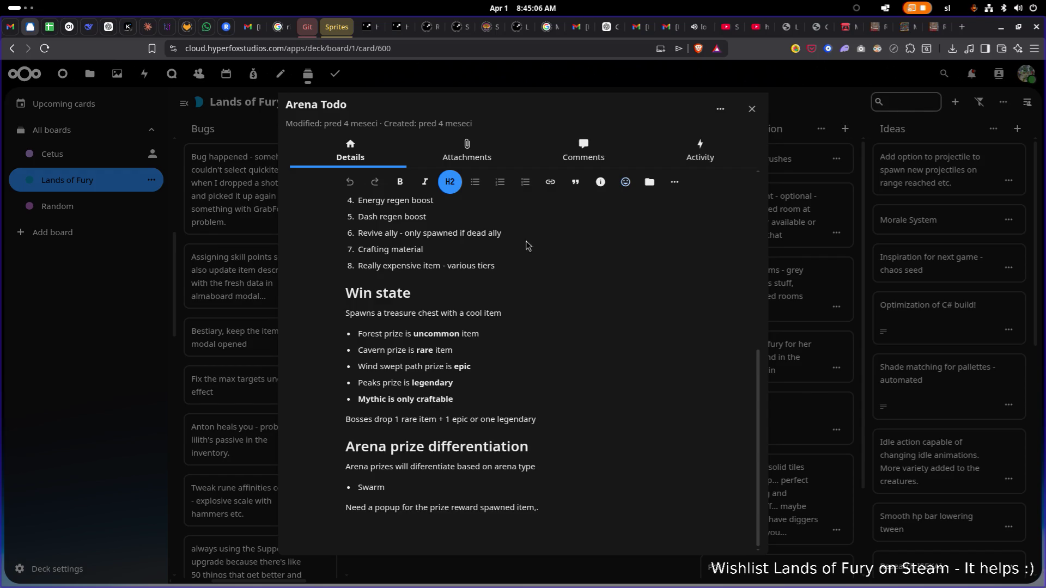
{"action": "left_click", "coordinate": [750, 112]}
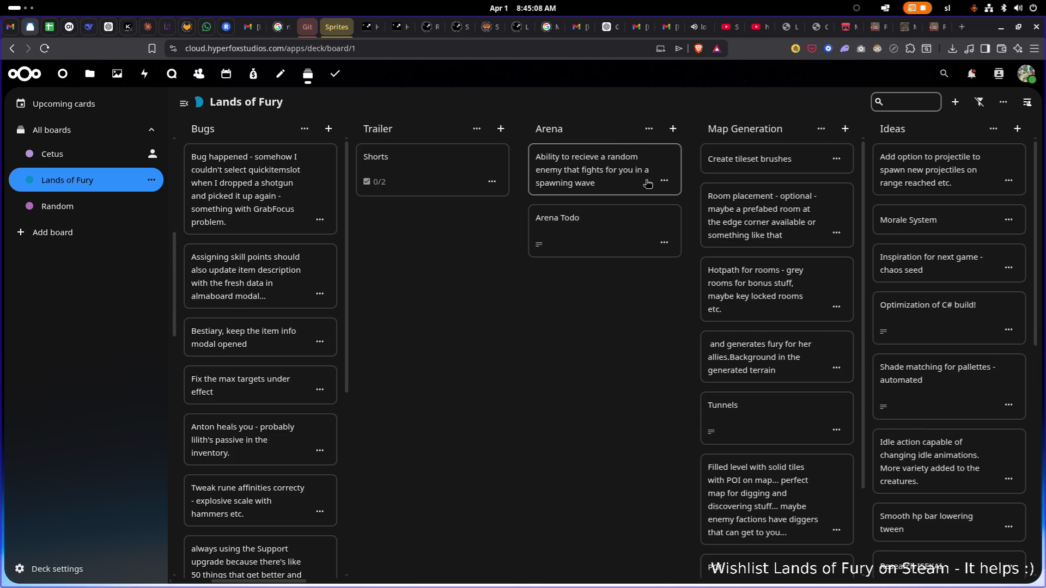
{"action": "left_click", "coordinate": [659, 163]}
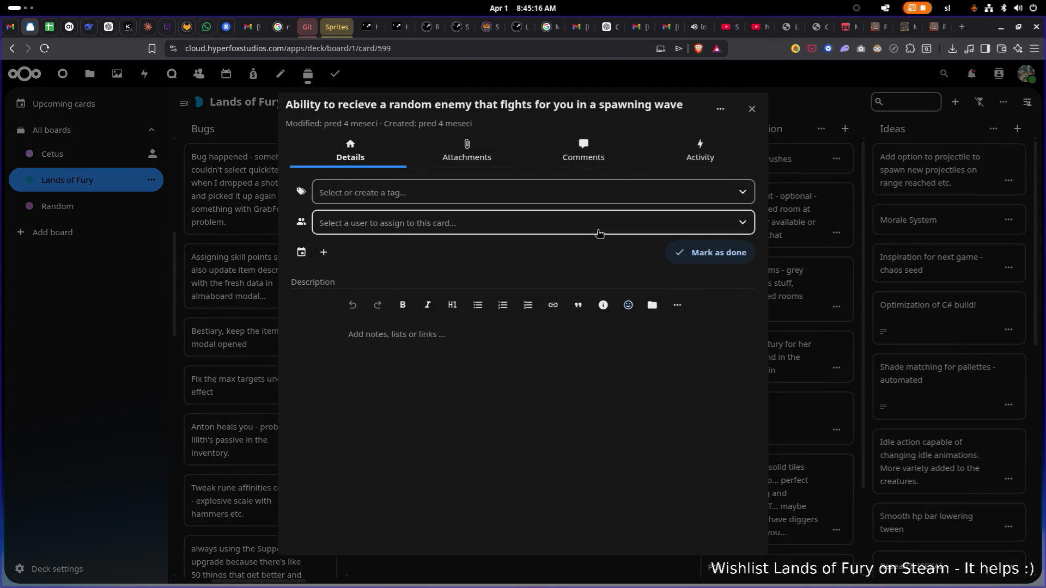
Prefix the Arena card's title with 'Mind control cartridge -' and save it
{"action": "left_click", "coordinate": [753, 109]}
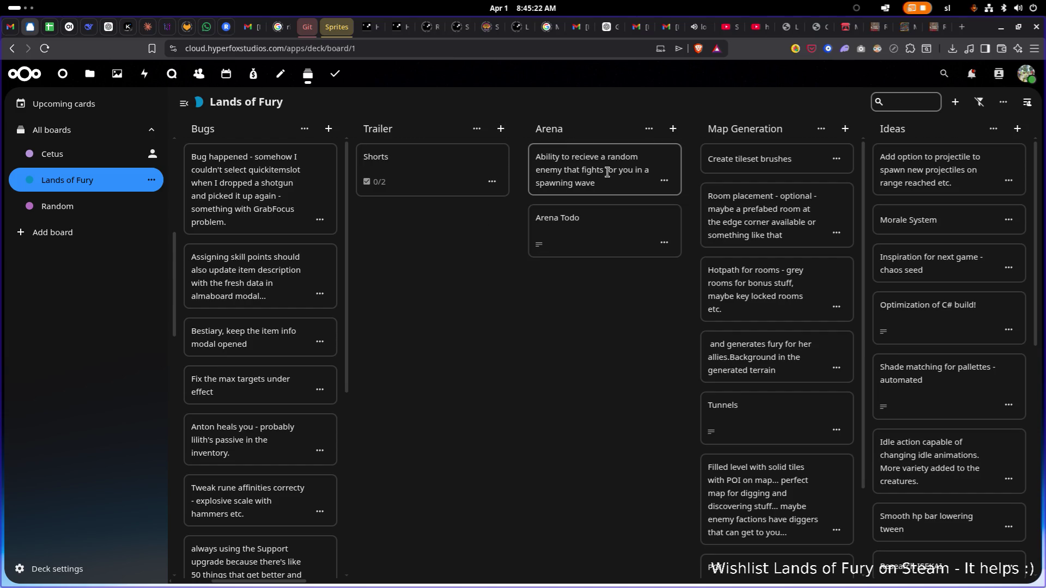
{"action": "left_click", "coordinate": [552, 158]}
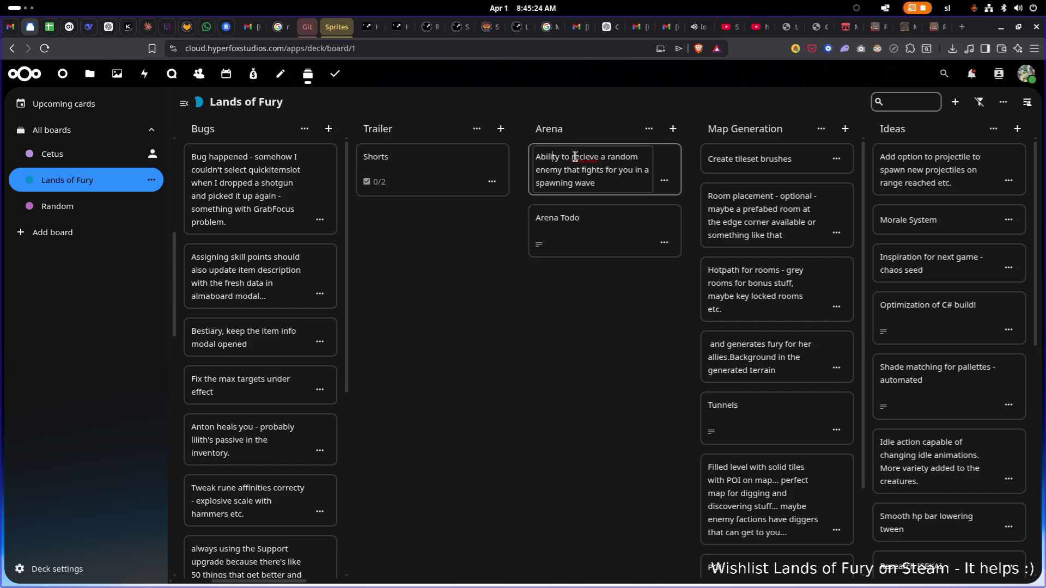
{"action": "key", "text": "Home"}
{"action": "type", "text": "Mind contro"}
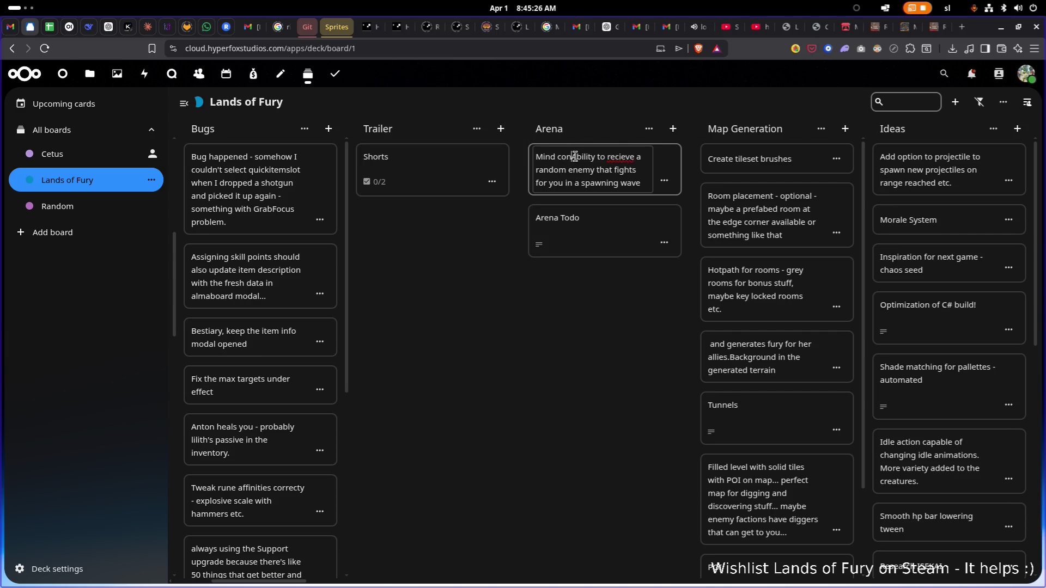
{"action": "type", "text": "l cartridge"}
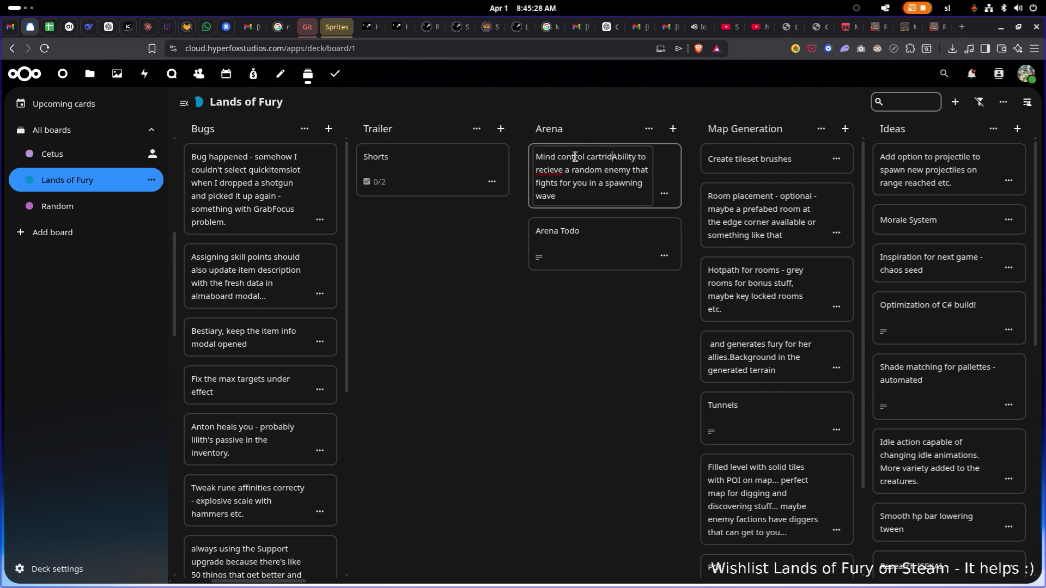
{"action": "type", "text": " -"}
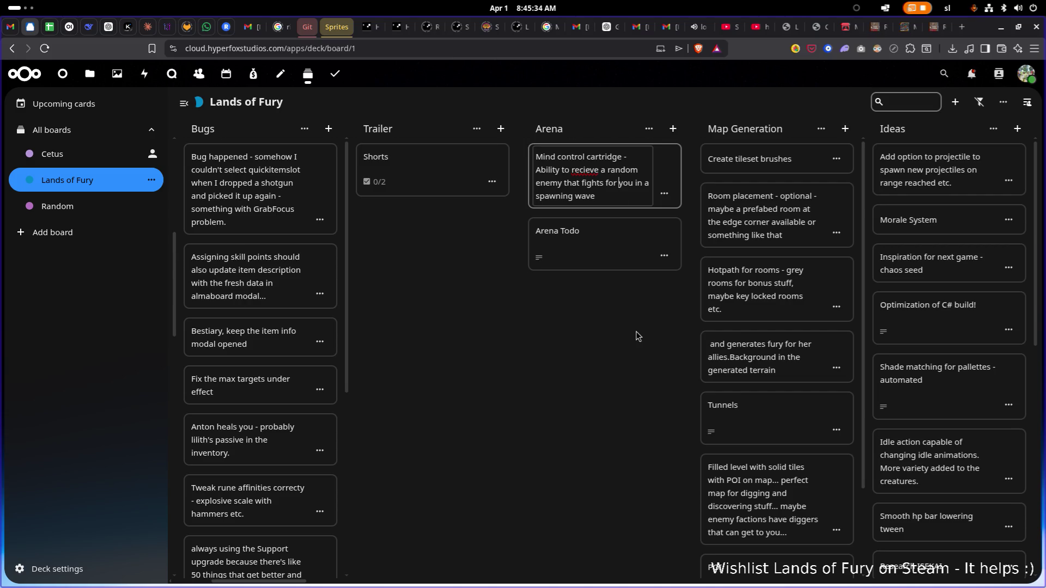
{"action": "left_click", "coordinate": [612, 197]}
{"action": "left_click", "coordinate": [746, 110]}
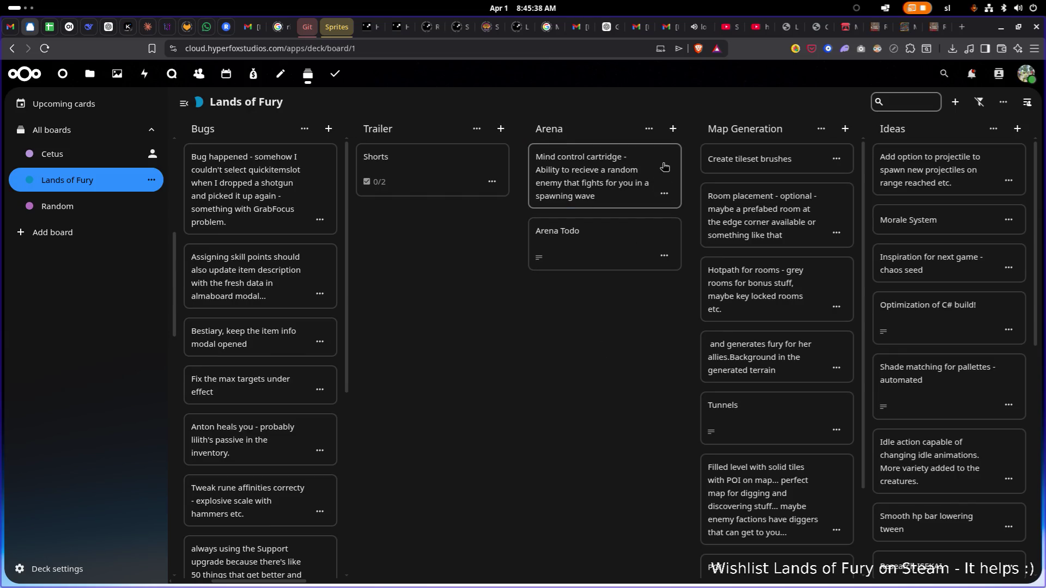
{"action": "scroll", "coordinate": [615, 297], "scroll_direction": "left", "scroll_amount": 5}
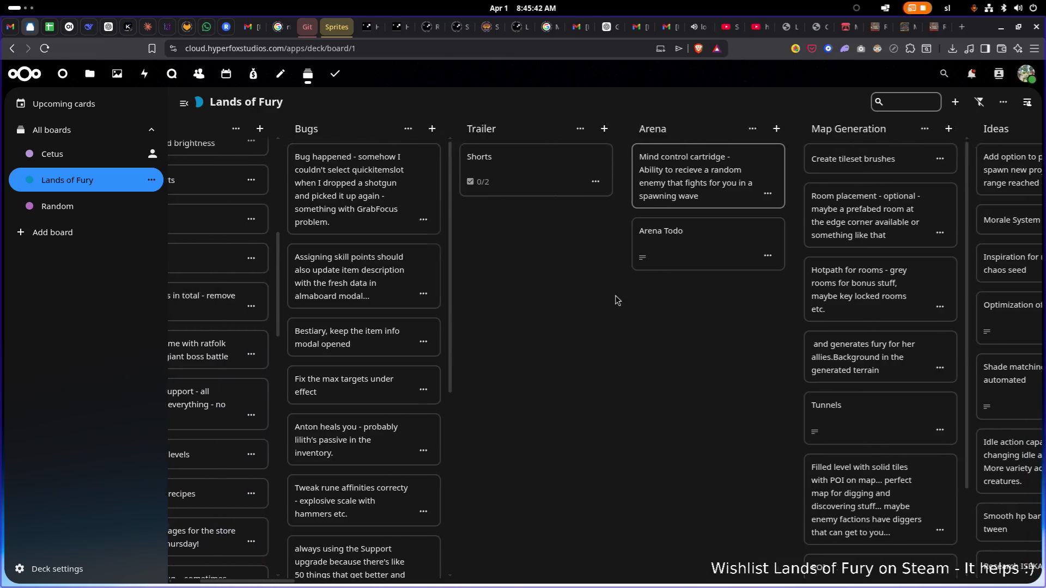
Select the full text of the Mind control cartridge card
{"action": "scroll", "coordinate": [679, 303], "scroll_direction": "right", "scroll_amount": 15}
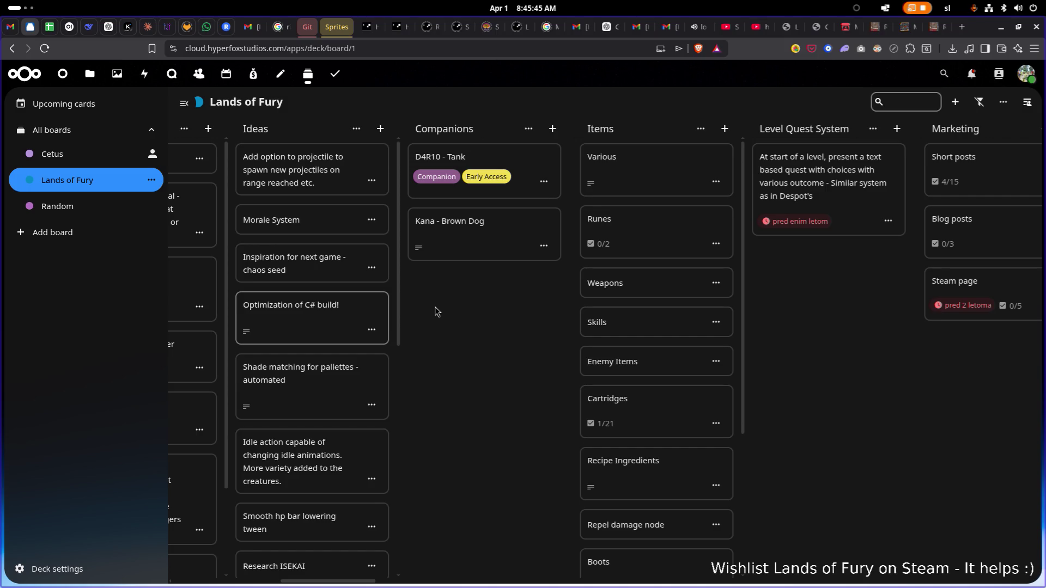
{"action": "scroll", "coordinate": [659, 299], "scroll_direction": "down", "scroll_amount": 1}
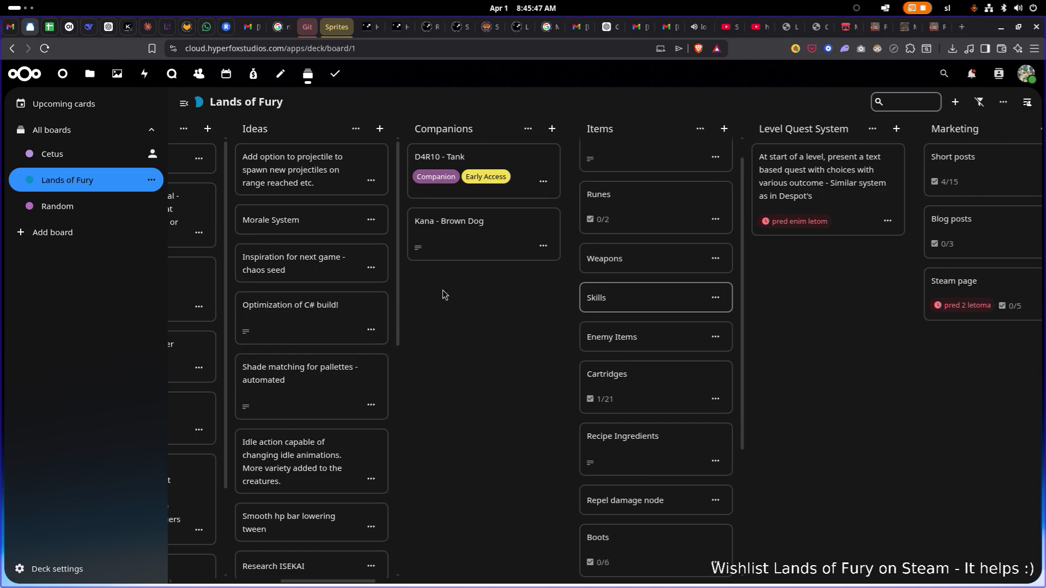
{"action": "scroll", "coordinate": [444, 295], "scroll_direction": "left", "scroll_amount": 5}
{"action": "left_click", "coordinate": [269, 170]}
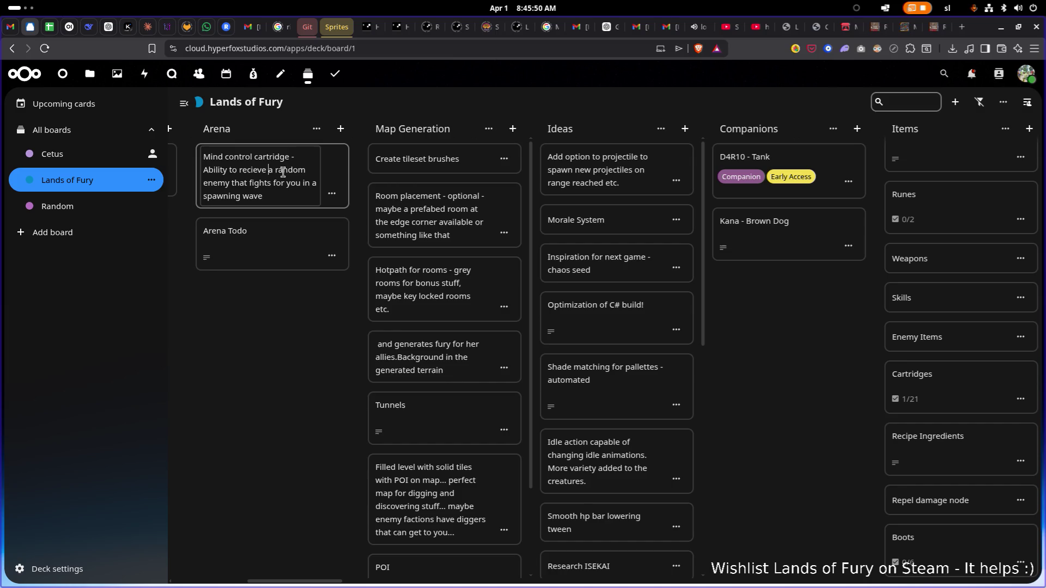
{"action": "triple_click", "coordinate": [275, 172]}
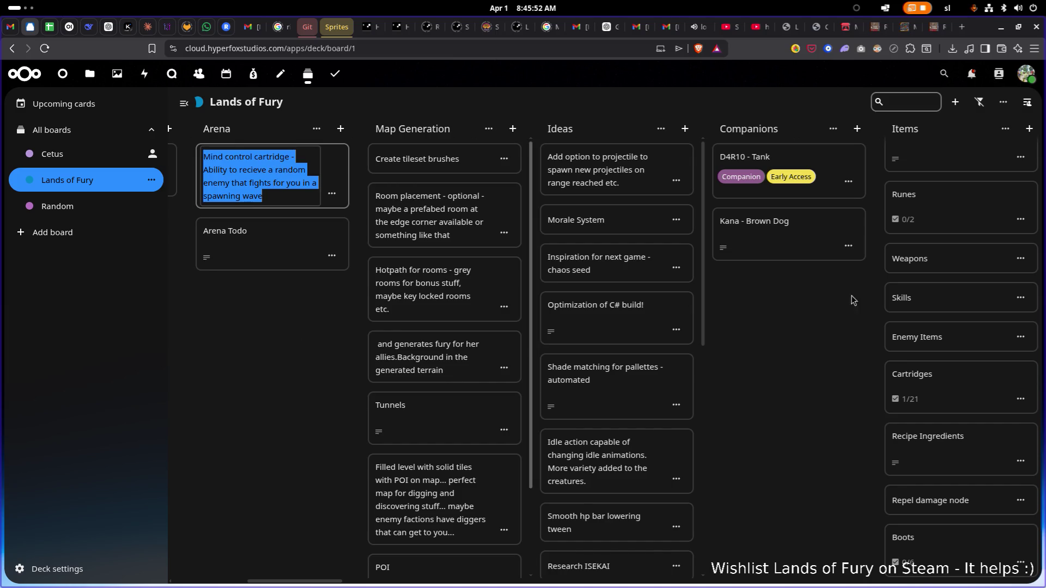
Append a 'Mind control cartridge -Ability to recieve a random enemy…' item to the Cartridges checklist
{"action": "scroll", "coordinate": [798, 343], "scroll_direction": "right", "scroll_amount": 3}
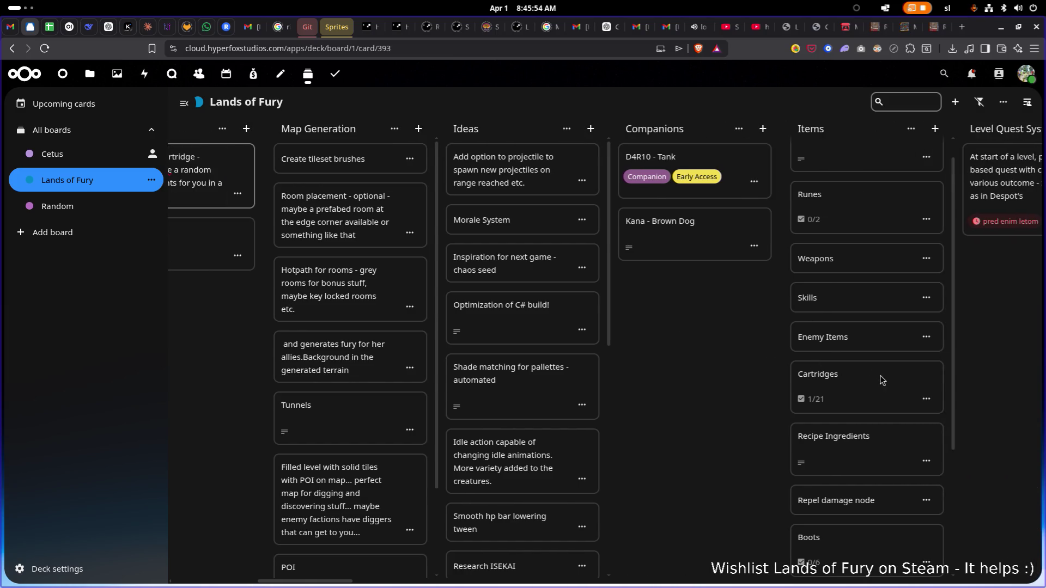
{"action": "left_click", "coordinate": [882, 378]}
{"action": "scroll", "coordinate": [604, 305], "scroll_direction": "down", "scroll_amount": 4}
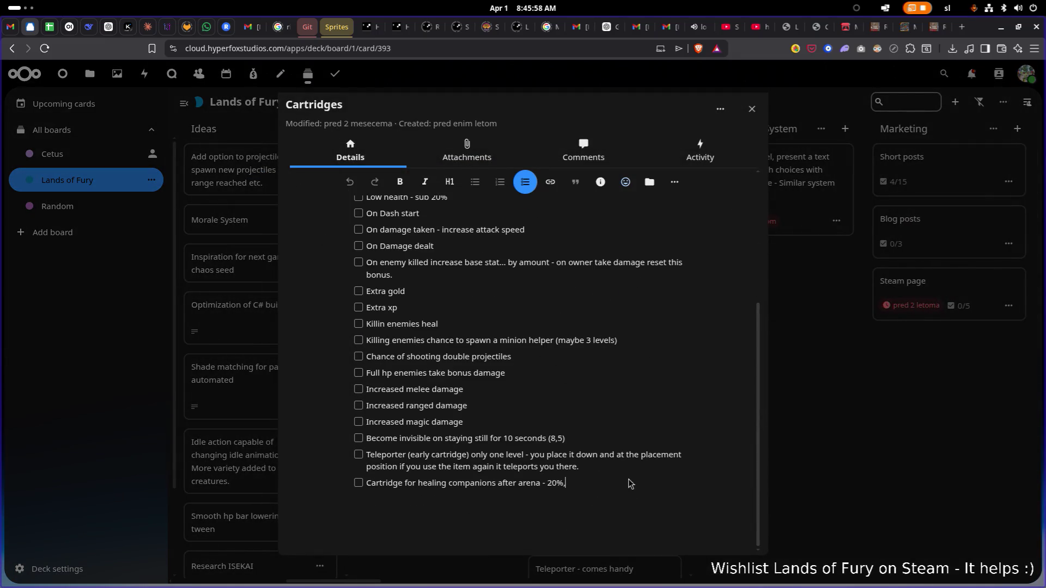
{"action": "key", "text": "Return"}
{"action": "type", "text": "Mind control cartridge -Ability to recieve a random enemy that fights for you in a spawning wave"}
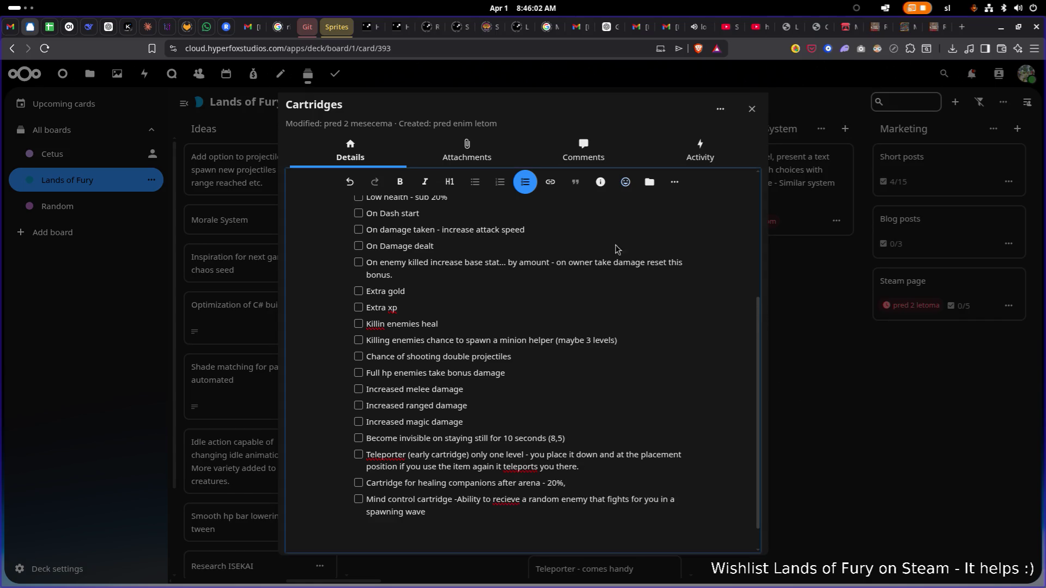
{"action": "key", "text": "Escape"}
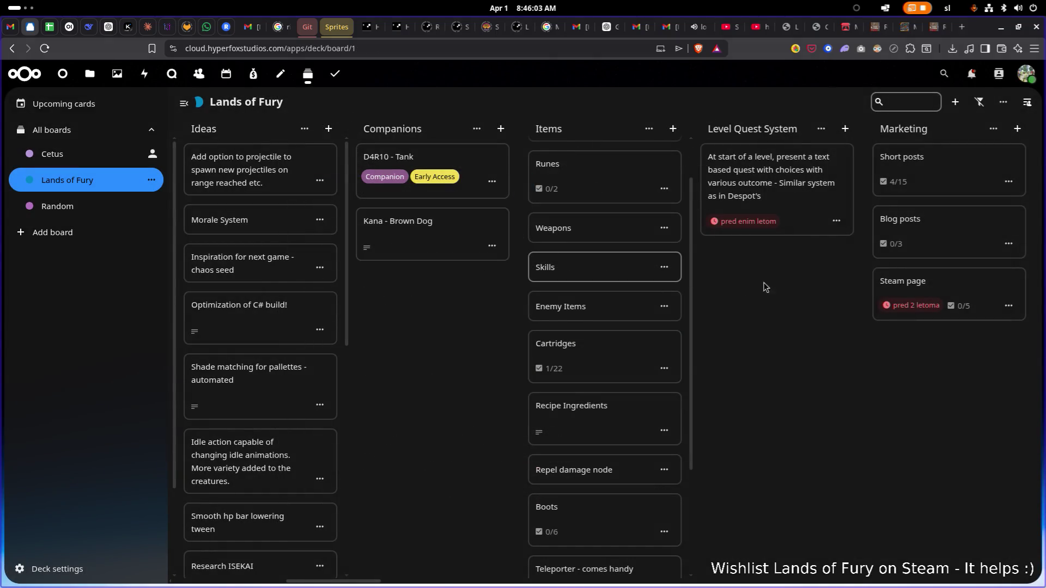
{"action": "scroll", "coordinate": [430, 336], "scroll_direction": "left", "scroll_amount": 10}
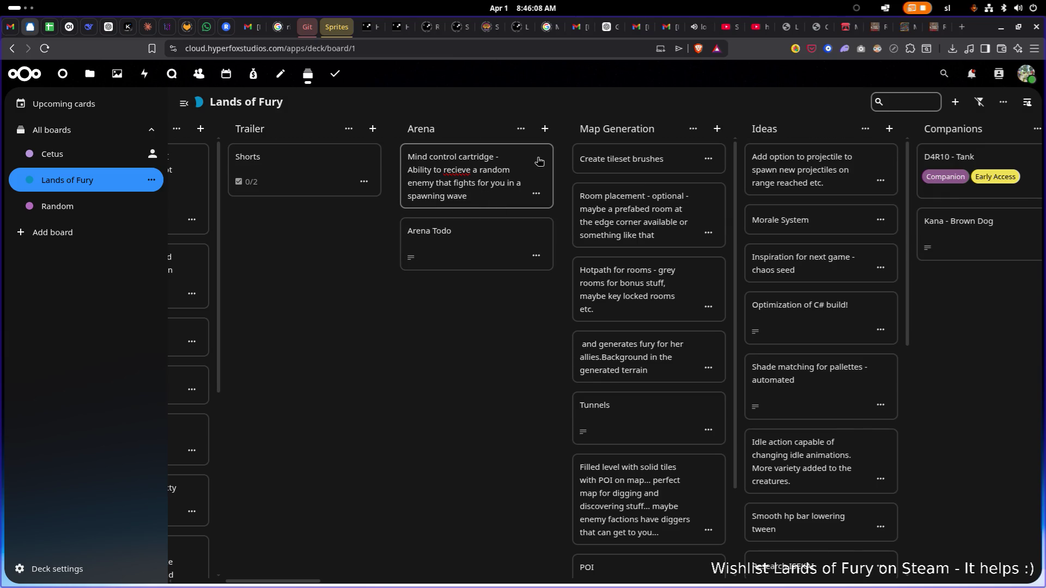
Delete the Mind control cartridge card from the Arena list and view the Shorts card
{"action": "left_click", "coordinate": [536, 195]}
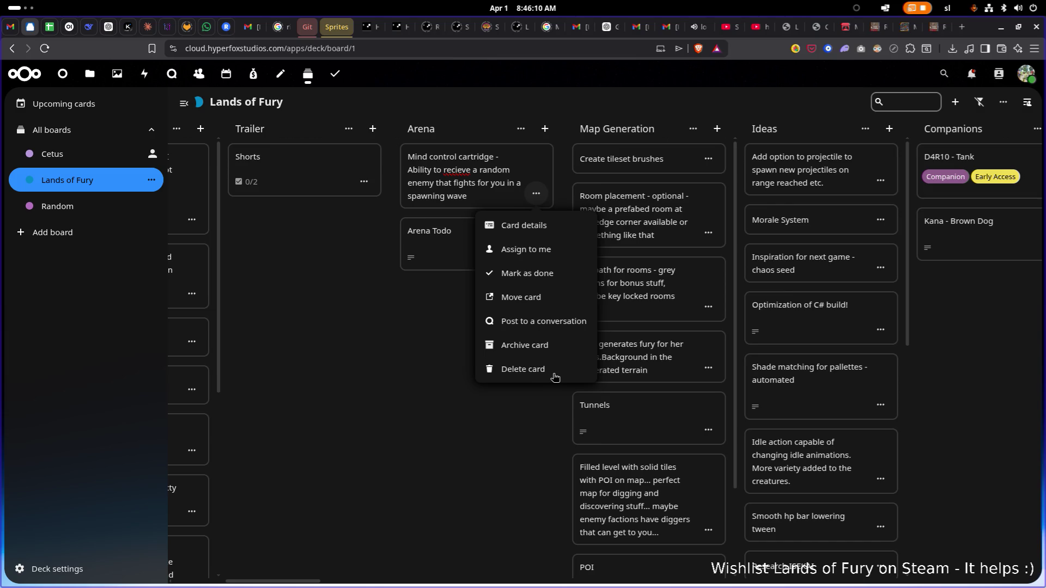
{"action": "left_click", "coordinate": [551, 370]}
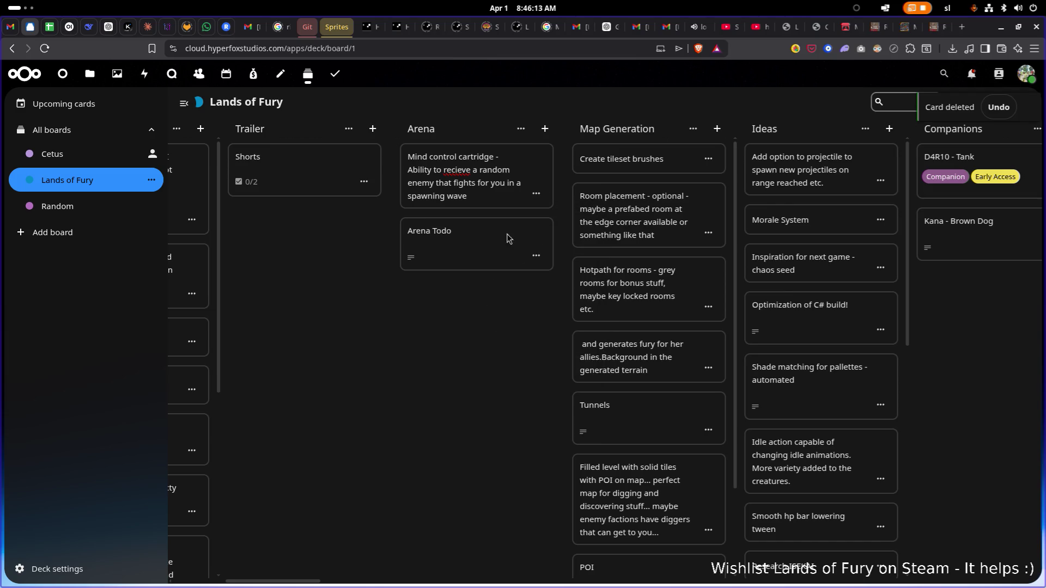
{"action": "left_click", "coordinate": [327, 151]}
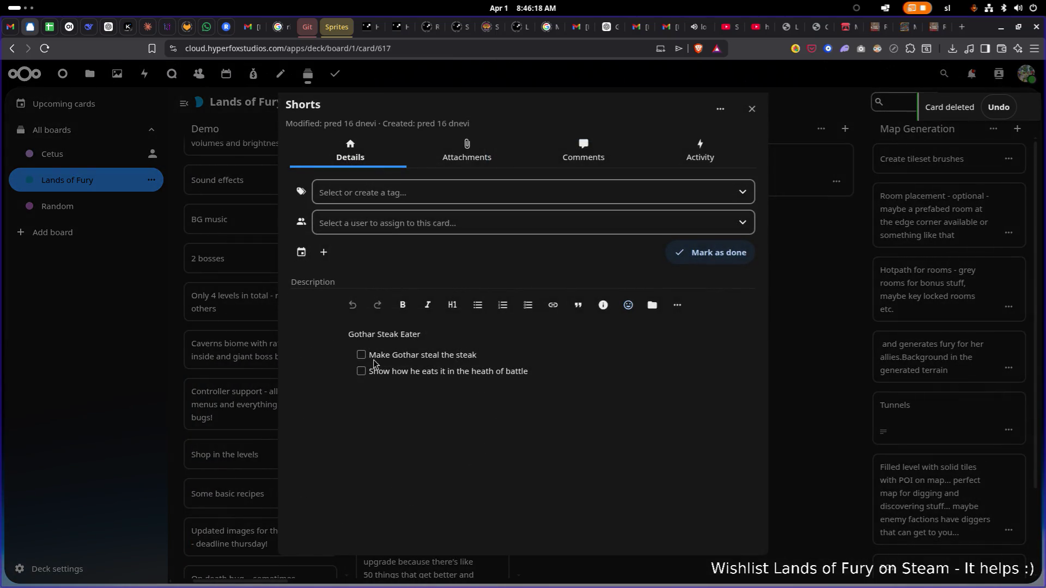
Tick off 'Make Gothar steal the steak' in the Shorts card's checklist
{"action": "left_click", "coordinate": [361, 356]}
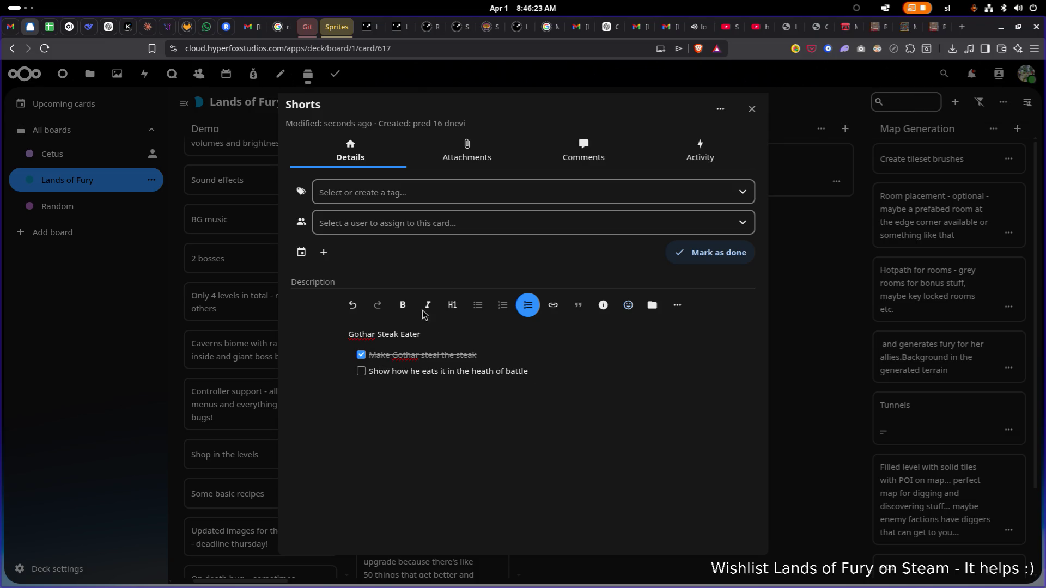
{"action": "left_click", "coordinate": [748, 110]}
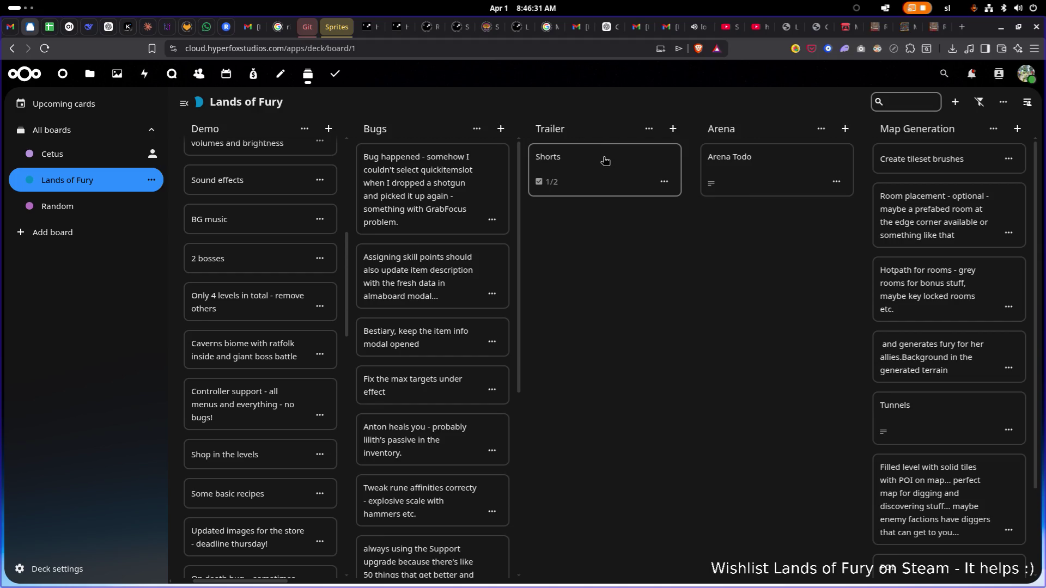
{"action": "left_click", "coordinate": [626, 160]}
{"action": "left_click", "coordinate": [753, 111]}
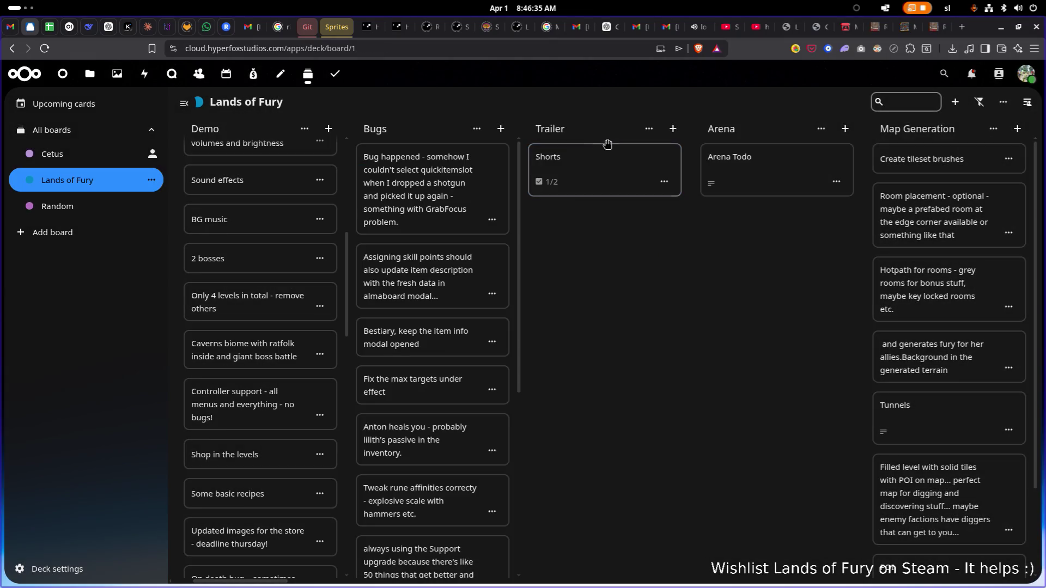
Rename the Trailer list to 'Video' and reopen its Shorts card
{"action": "left_click", "coordinate": [561, 130]}
{"action": "key", "text": "ctrl+a"}
{"action": "type", "text": "Vide"}
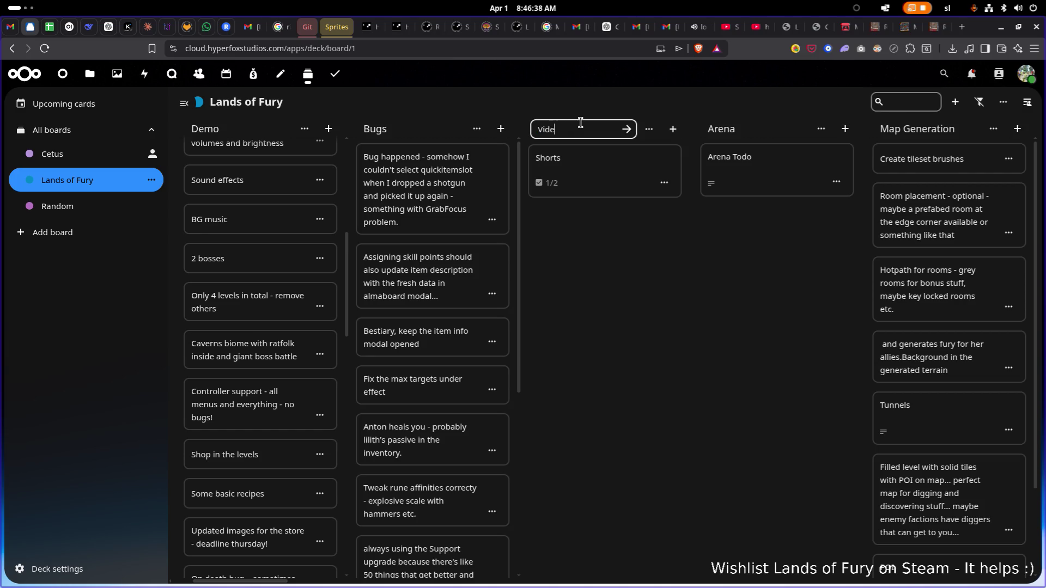
{"action": "type", "text": "o"}
{"action": "key", "text": "Return"}
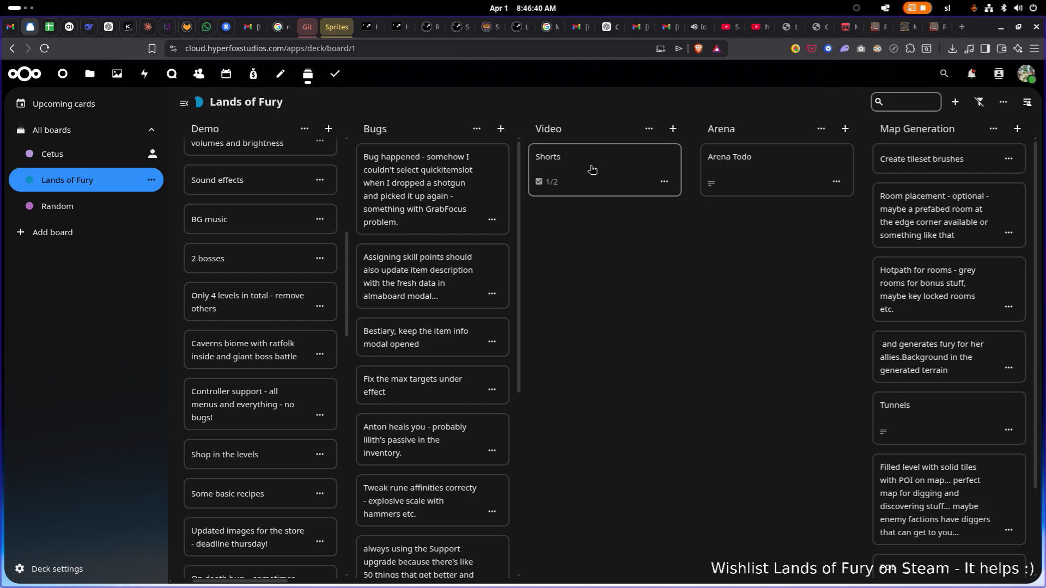
{"action": "left_click", "coordinate": [604, 164]}
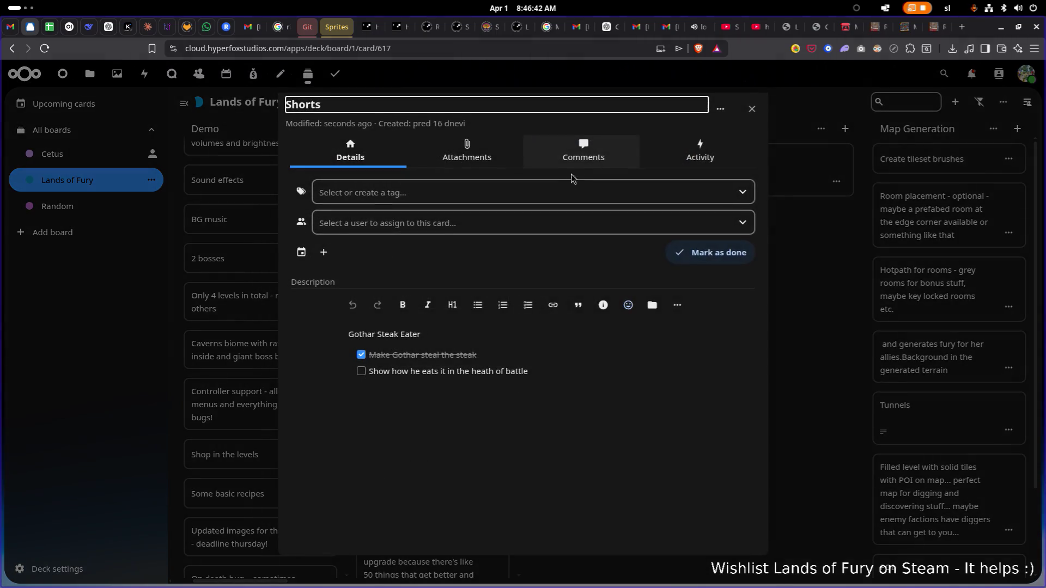
Add a 'Rainy road' line below the Shorts checklist, removing the trailing blank line
{"action": "left_click", "coordinate": [527, 373]}
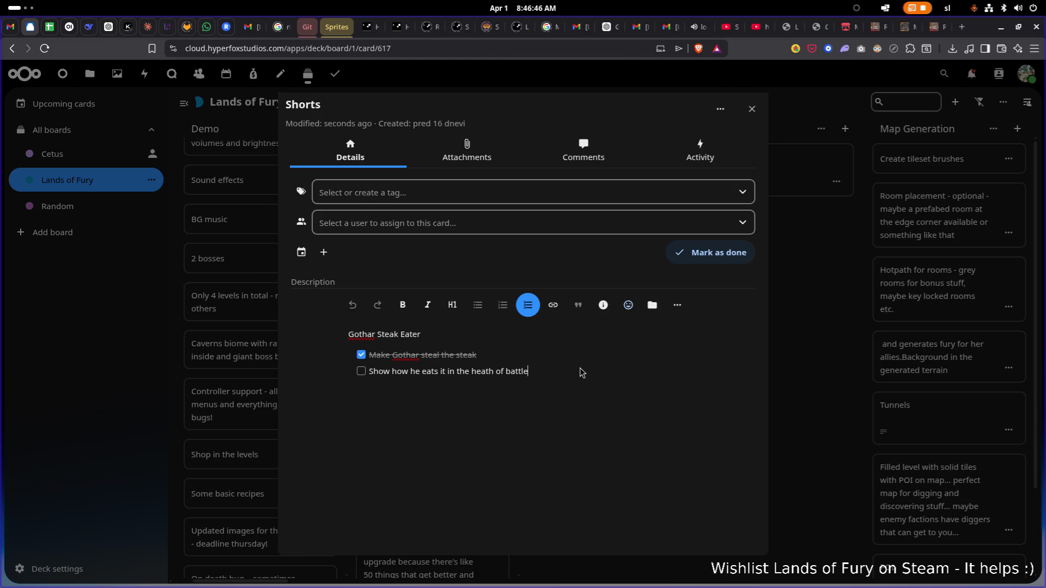
{"action": "key", "text": "Return"}
{"action": "key", "text": "Return"}
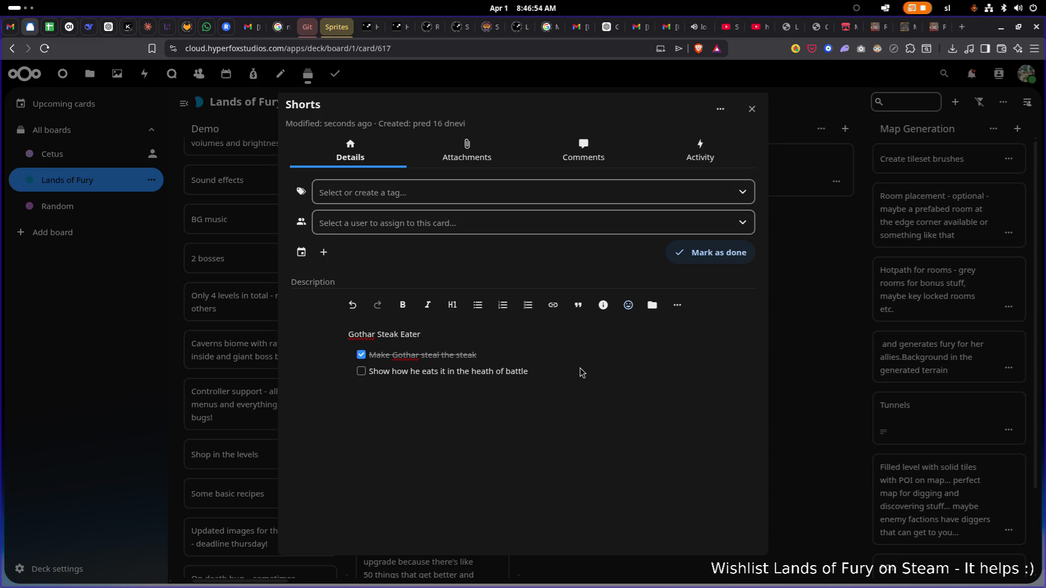
{"action": "type", "text": "R"}
{"action": "type", "text": "Rain"}
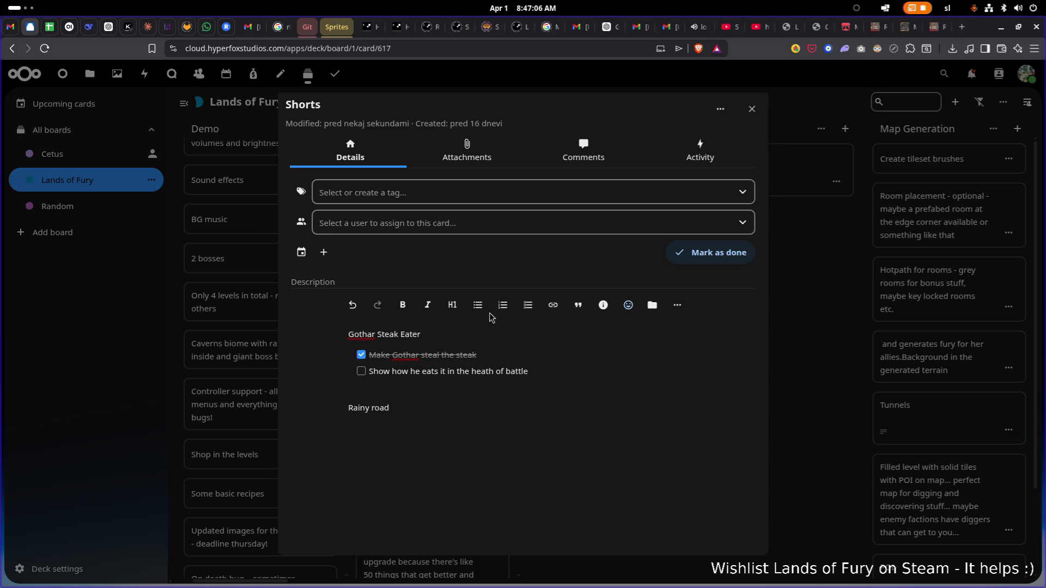
{"action": "key", "text": "BackSpace"}
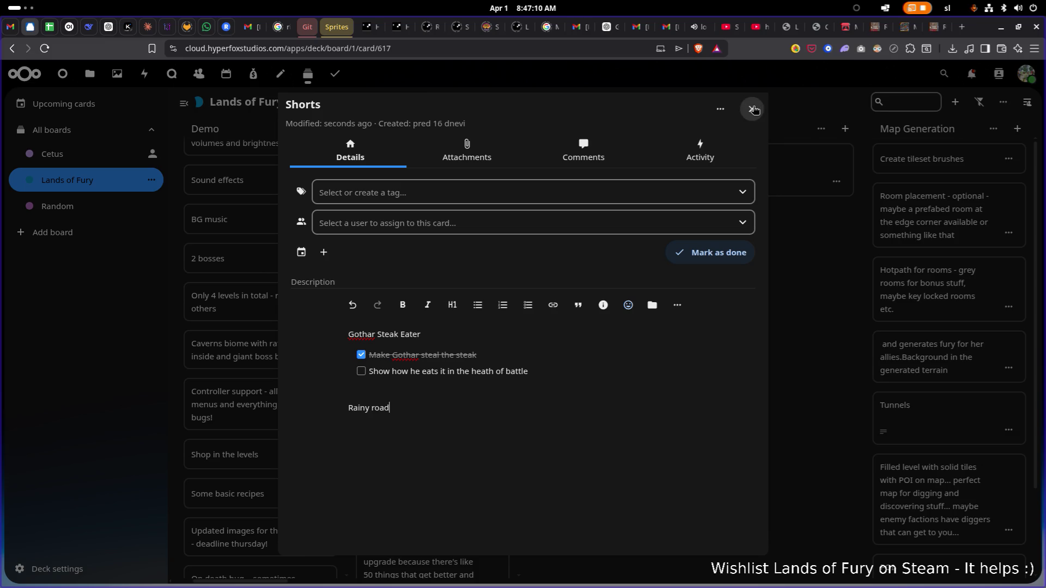
{"action": "left_click", "coordinate": [754, 110]}
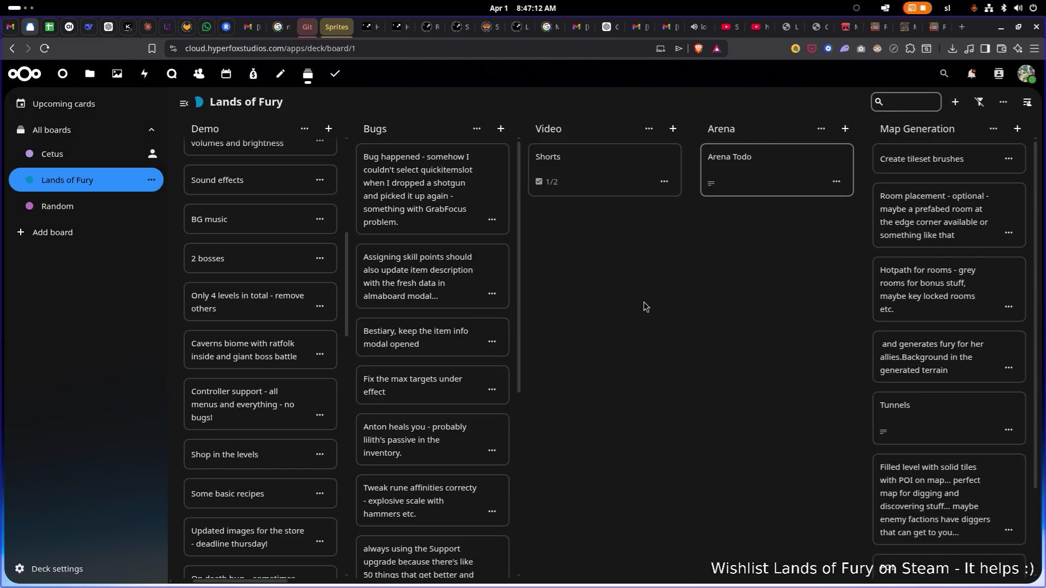
Mark the BG music card done and archive it
{"action": "scroll", "coordinate": [583, 313], "scroll_direction": "left", "scroll_amount": 3}
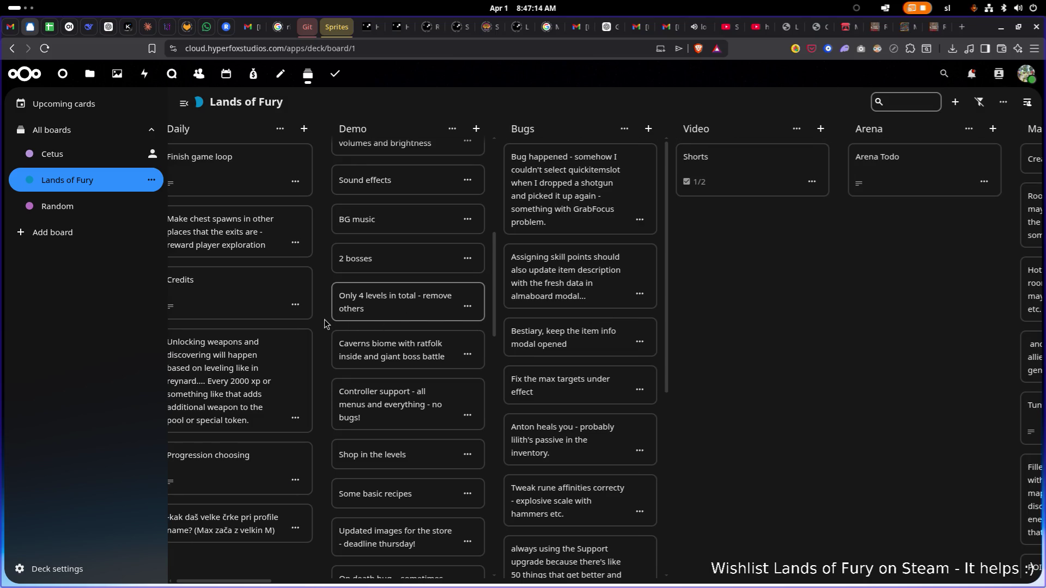
{"action": "scroll", "coordinate": [414, 338], "scroll_direction": "up", "scroll_amount": 3}
{"action": "scroll", "coordinate": [435, 348], "scroll_direction": "down", "scroll_amount": 1}
{"action": "left_click", "coordinate": [441, 354]}
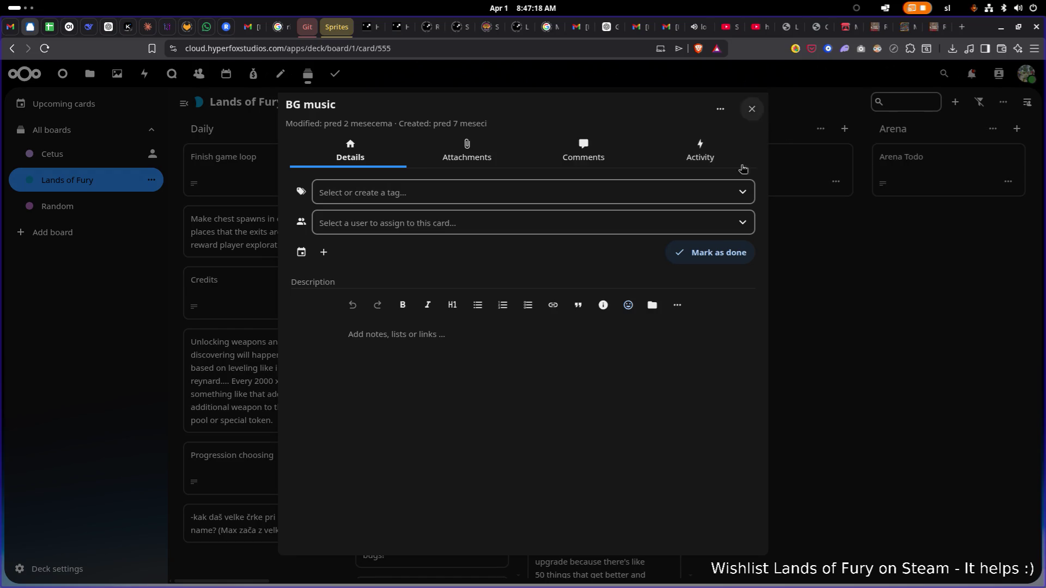
{"action": "left_click", "coordinate": [737, 255]}
{"action": "left_click", "coordinate": [730, 252]}
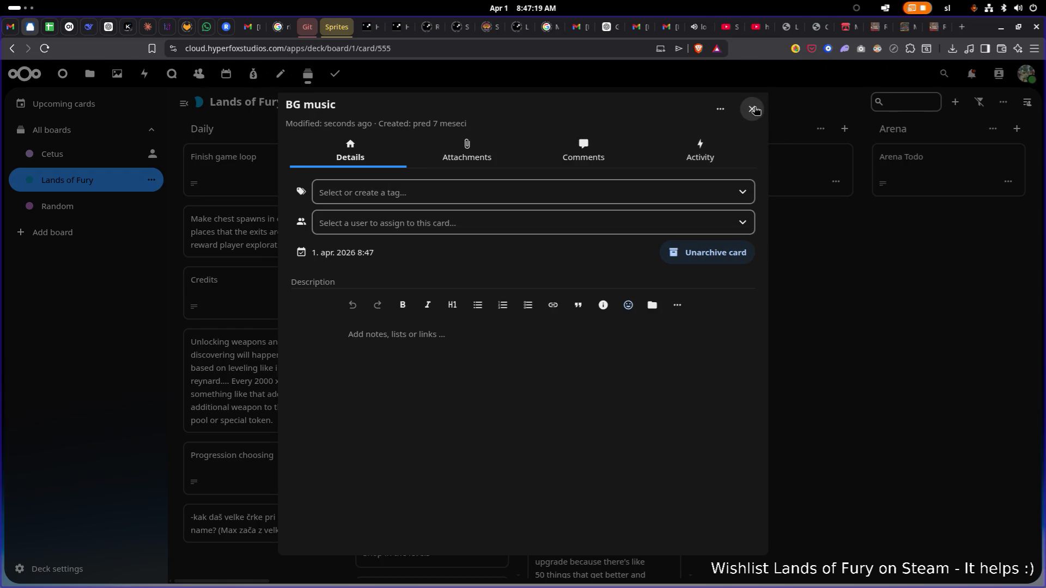
{"action": "left_click", "coordinate": [753, 109]}
Archive the Sound effects card from its actions menu
{"action": "left_click", "coordinate": [459, 325]}
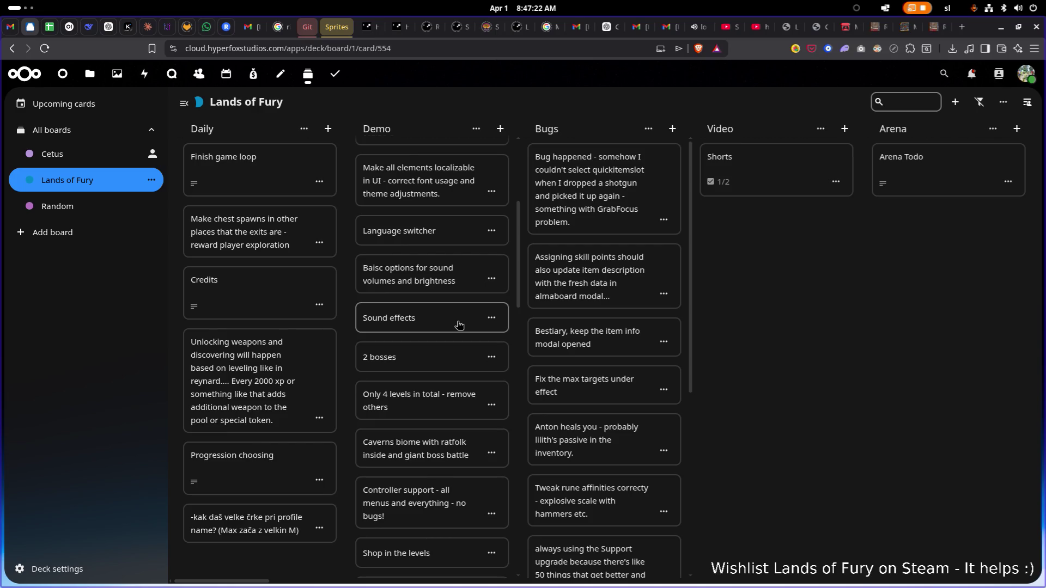
{"action": "left_click", "coordinate": [752, 109]}
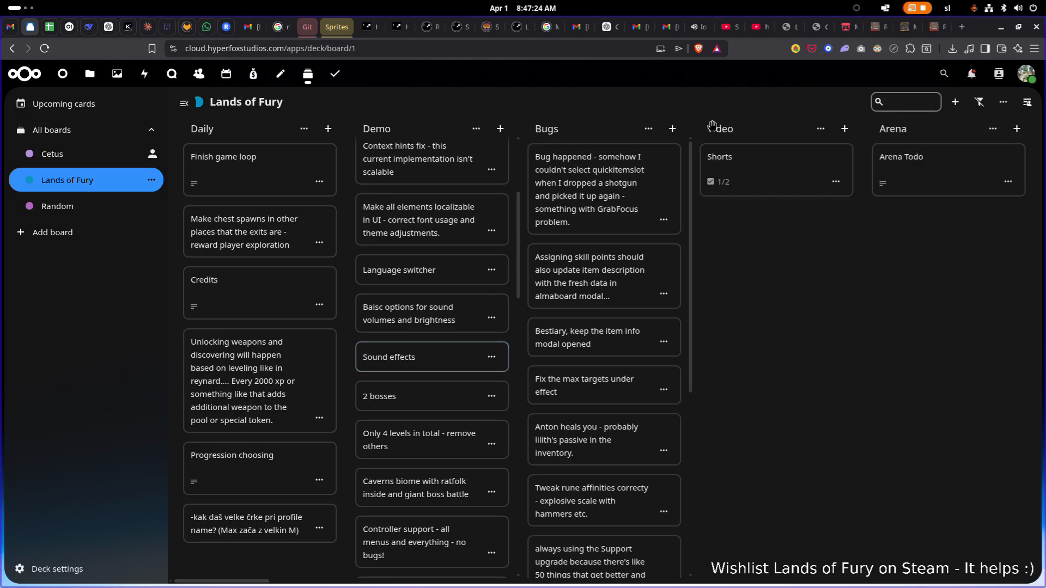
{"action": "left_click", "coordinate": [491, 357]}
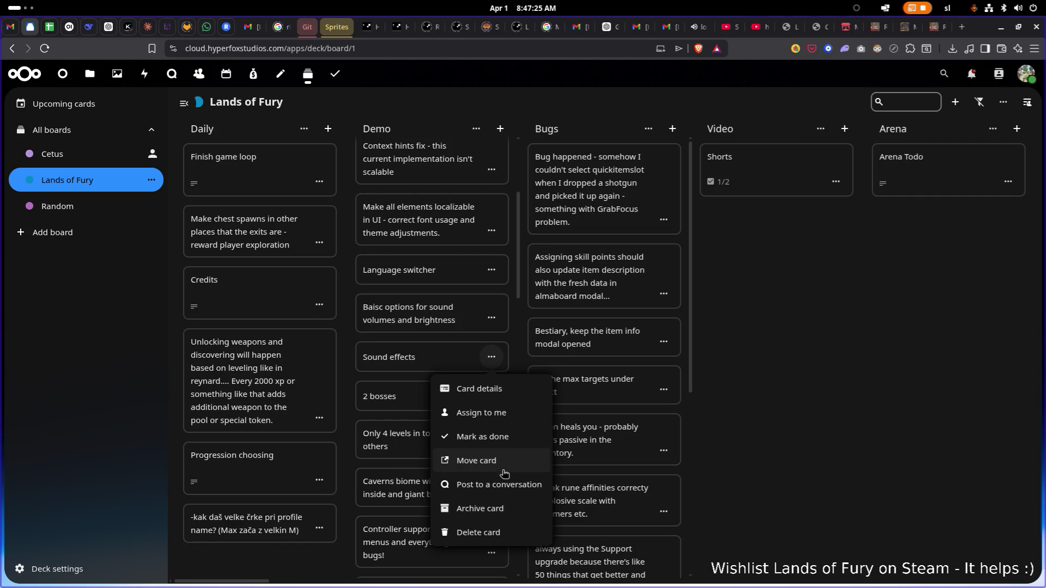
{"action": "left_click", "coordinate": [507, 505]}
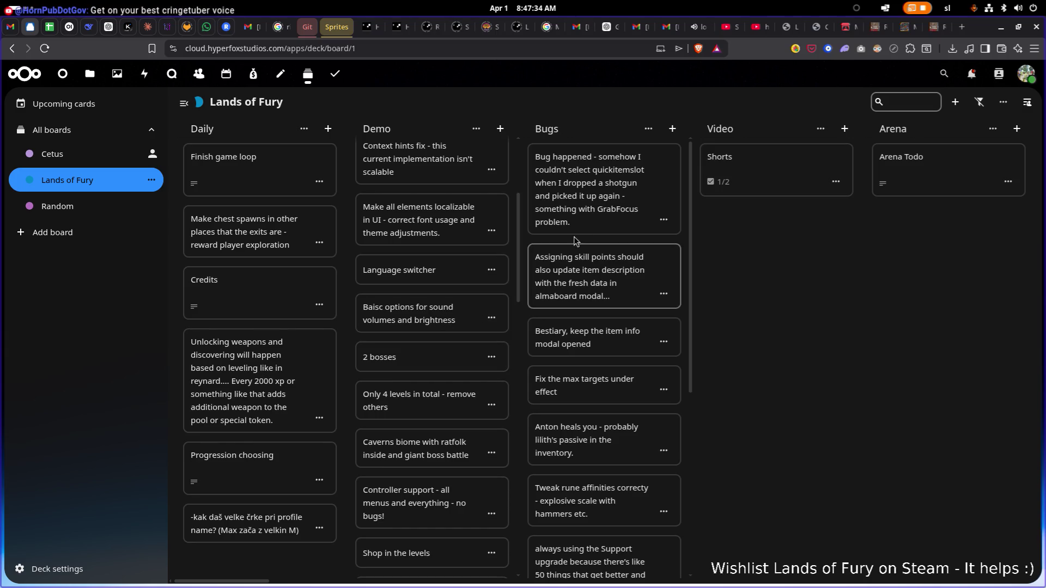
{"action": "left_click", "coordinate": [492, 305]}
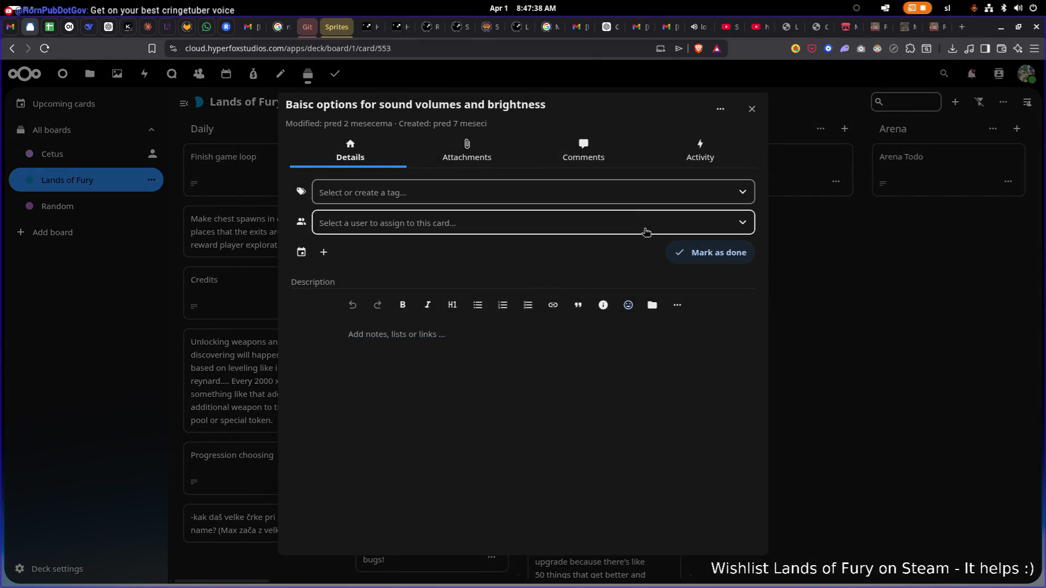
Mark the sound volumes and brightness card done and archive it
{"action": "left_click", "coordinate": [731, 257]}
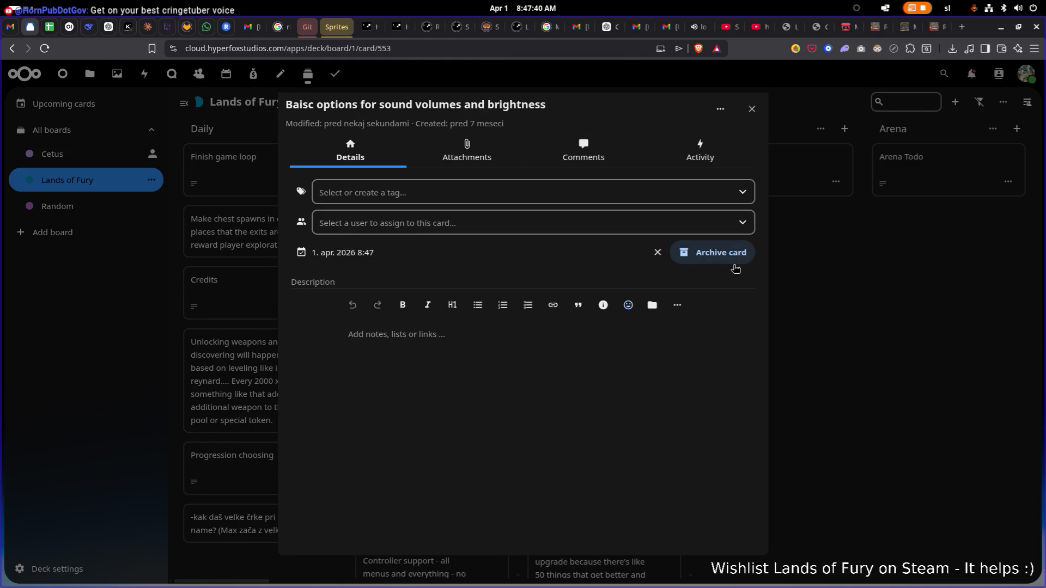
{"action": "left_click", "coordinate": [717, 252]}
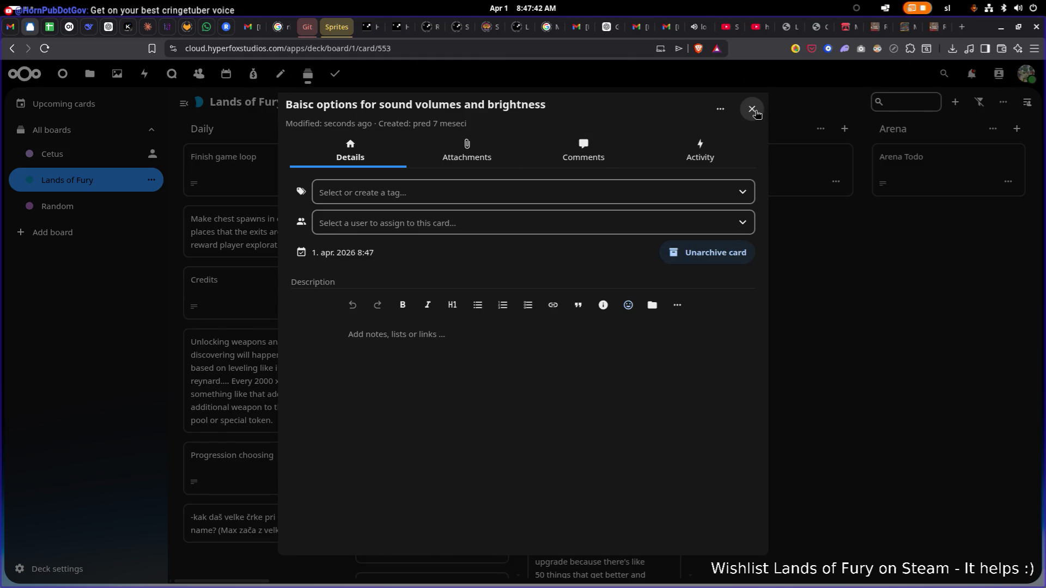
{"action": "left_click", "coordinate": [755, 111]}
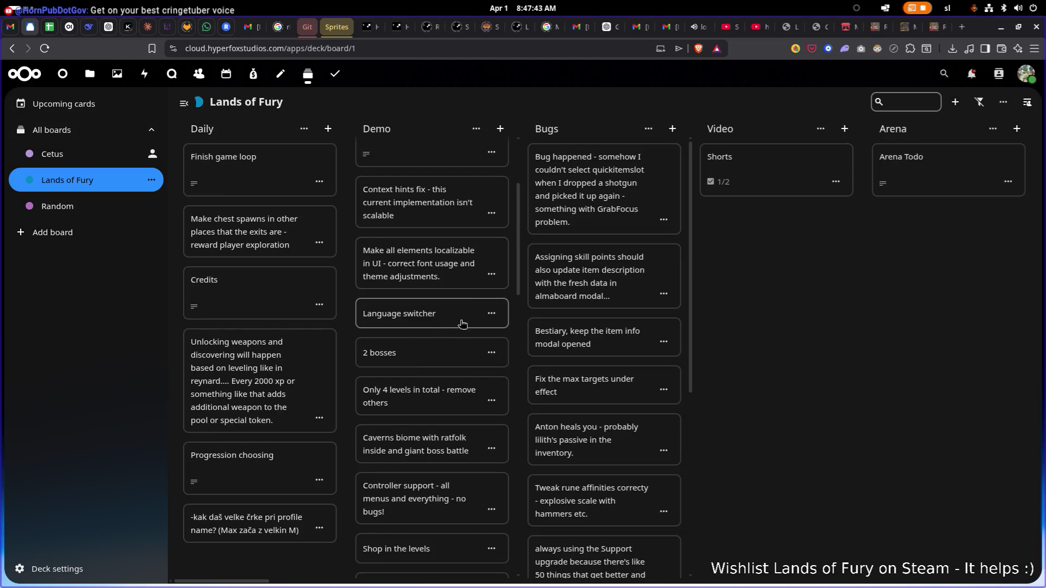
Mark the Context hints fix card done and archive it
{"action": "scroll", "coordinate": [442, 316], "scroll_direction": "up", "scroll_amount": 1}
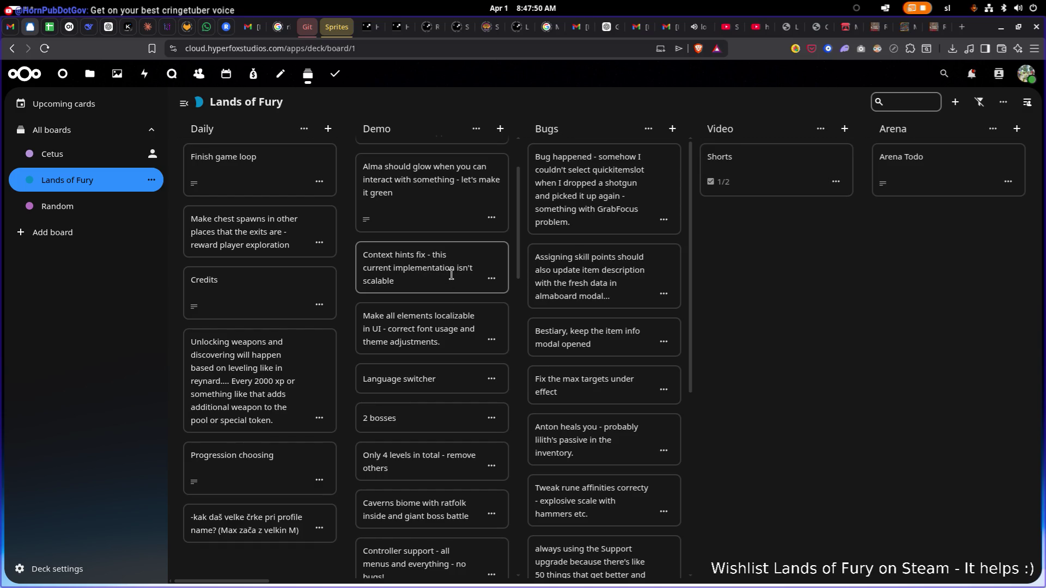
{"action": "left_click", "coordinate": [497, 257]}
{"action": "left_click", "coordinate": [708, 252]}
{"action": "left_click", "coordinate": [730, 254]}
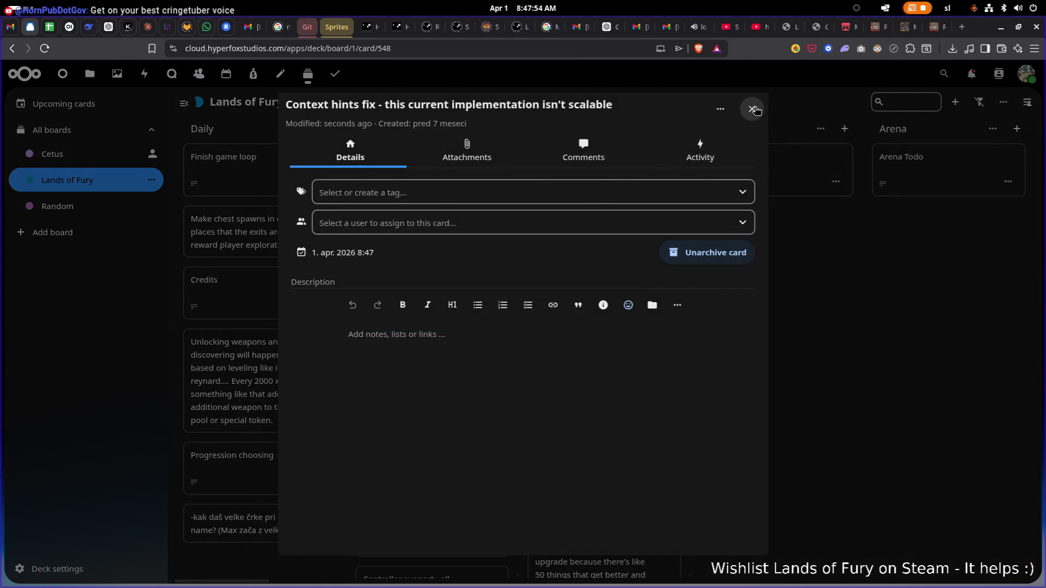
{"action": "left_click", "coordinate": [753, 109]}
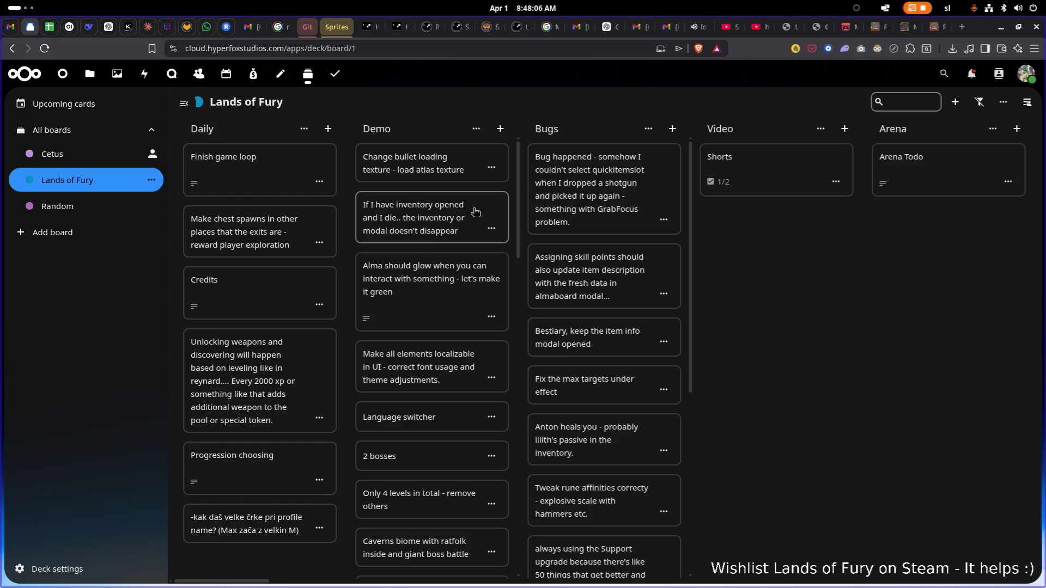
Move the inventory-on-death card to the top of the Bugs column
{"action": "mouse_move", "coordinate": [473, 212]}
{"action": "left_mouse_down"}
{"action": "mouse_move", "coordinate": [572, 178]}
{"action": "mouse_move", "coordinate": [623, 176]}
{"action": "mouse_move", "coordinate": [627, 166]}
{"action": "left_mouse_up"}
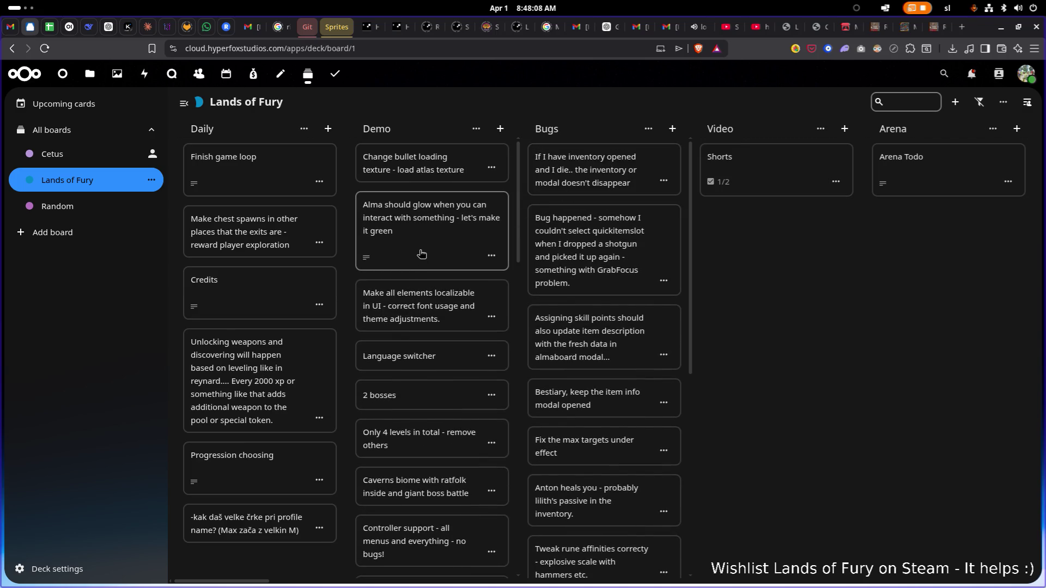
{"action": "left_click", "coordinate": [473, 238]}
{"action": "left_click", "coordinate": [749, 108]}
Append '- bug' to the Alma glow card's title and close the card
{"action": "left_click", "coordinate": [430, 248]}
{"action": "left_click", "coordinate": [519, 105]}
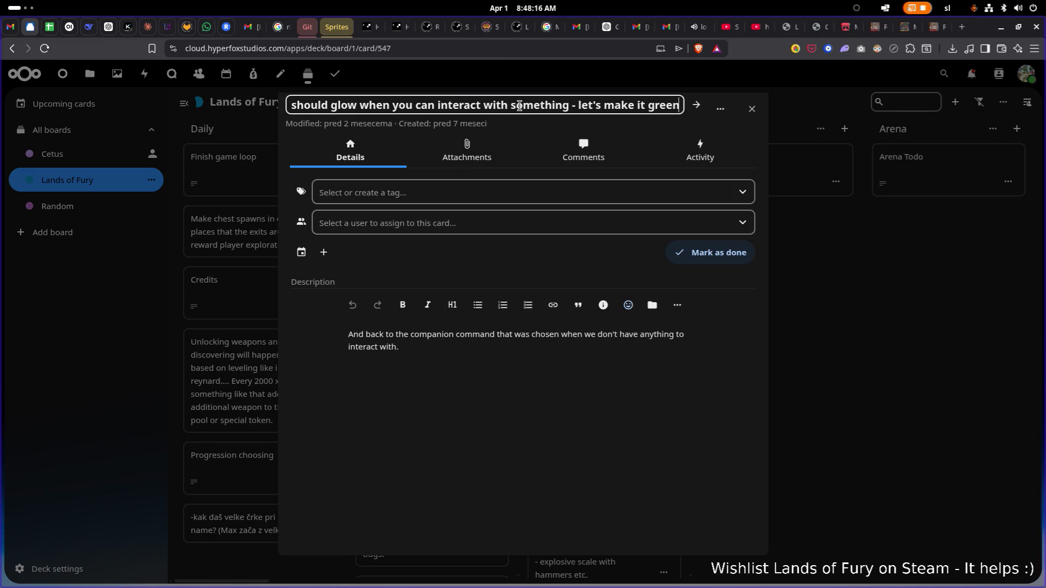
{"action": "type", "text": "- bu"}
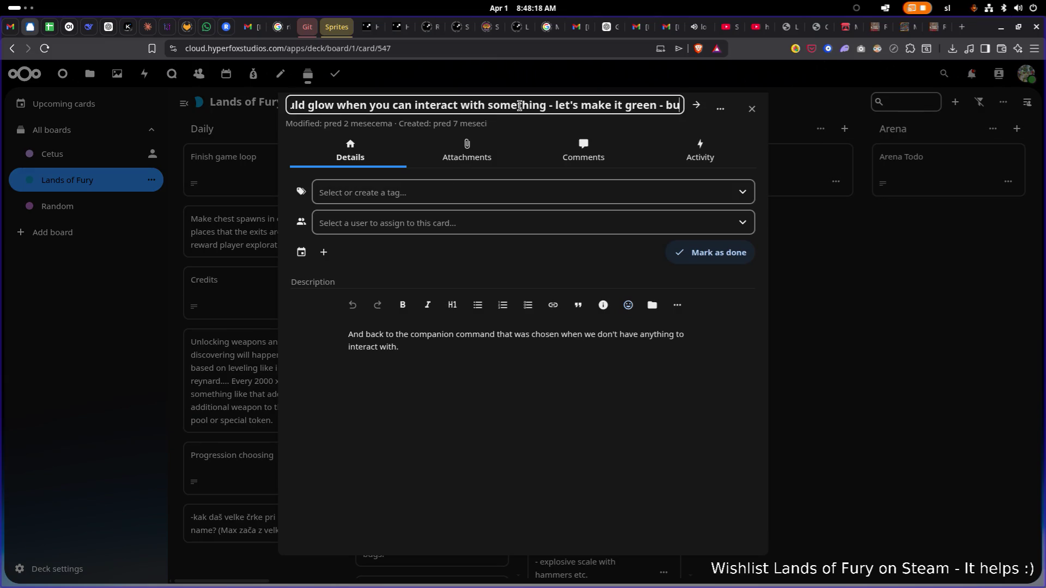
{"action": "key", "text": "Return"}
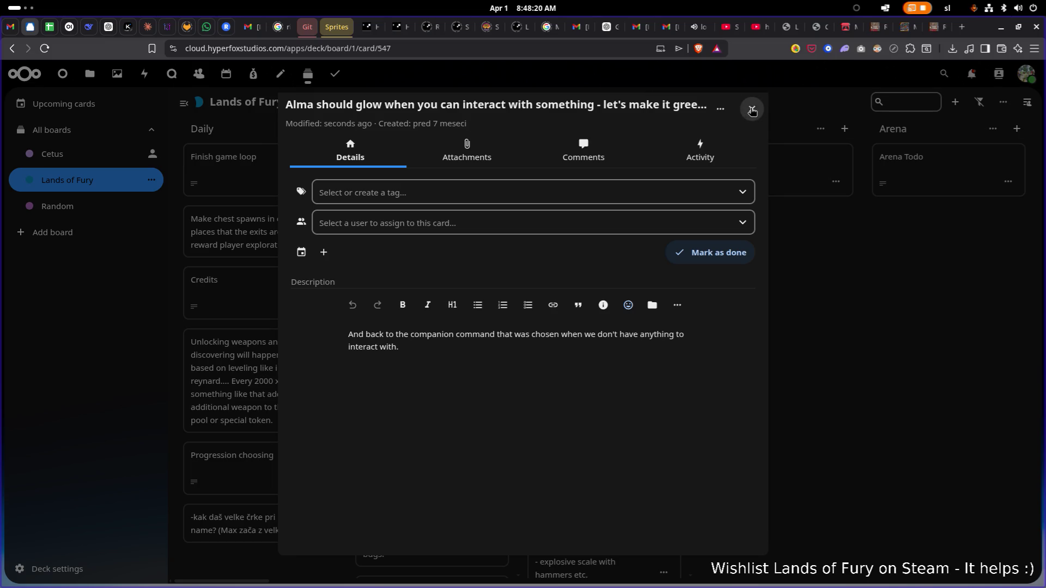
{"action": "left_click", "coordinate": [752, 108]}
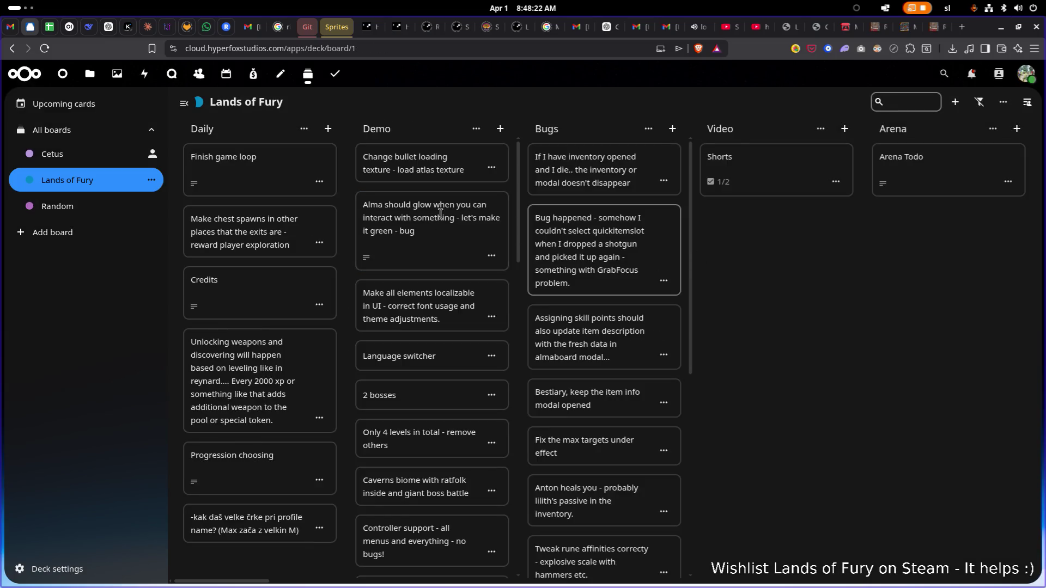
Move the Alma glow card into Bugs and delete the Caverns biome card
{"action": "mouse_move", "coordinate": [501, 211]}
{"action": "left_mouse_down"}
{"action": "mouse_move", "coordinate": [539, 195]}
{"action": "mouse_move", "coordinate": [688, 187]}
{"action": "mouse_move", "coordinate": [662, 228]}
{"action": "left_mouse_up"}
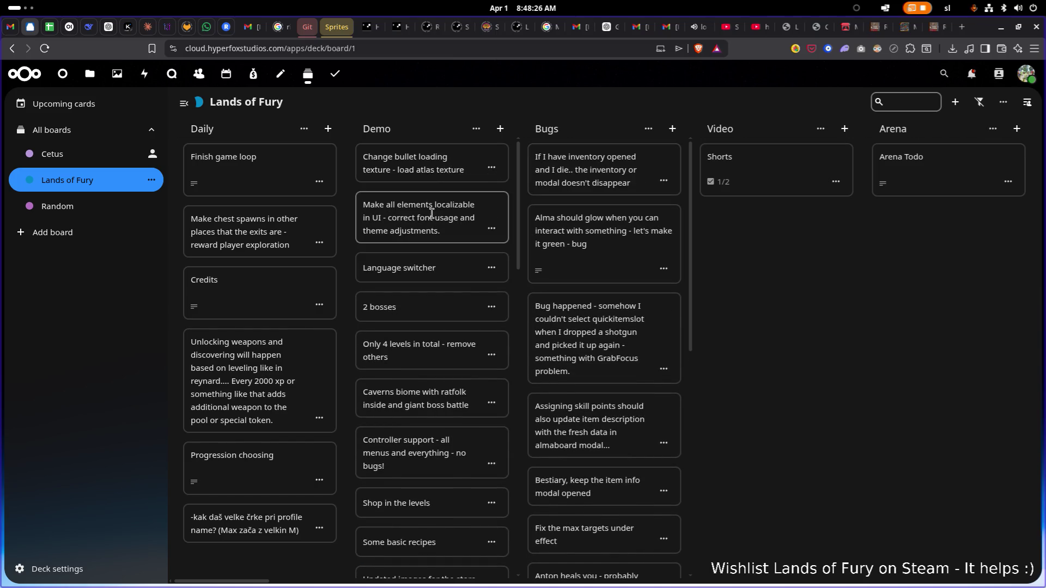
{"action": "scroll", "coordinate": [423, 258], "scroll_direction": "down", "scroll_amount": 1}
{"action": "scroll", "coordinate": [424, 258], "scroll_direction": "down", "scroll_amount": 1}
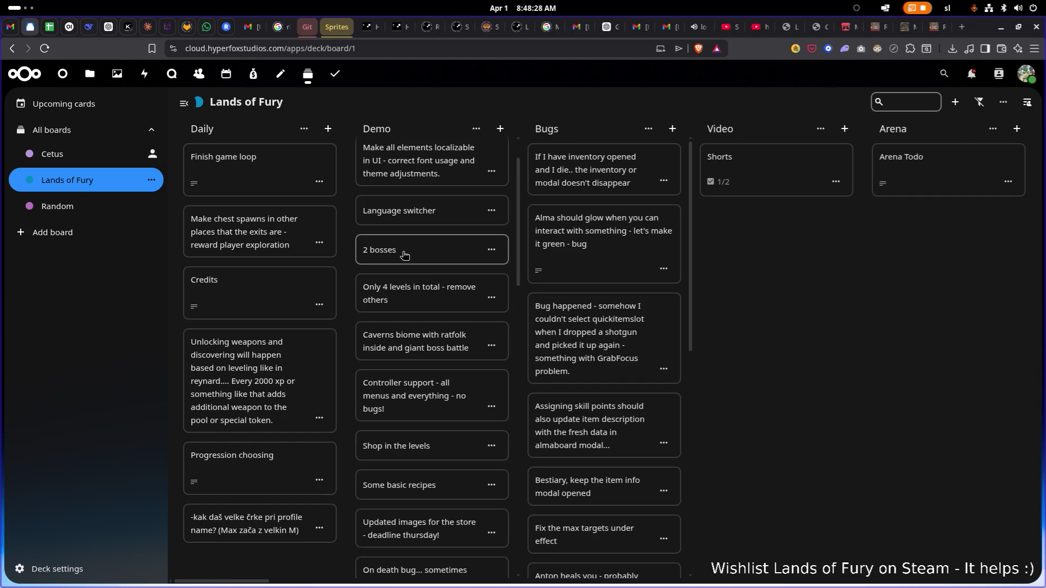
{"action": "scroll", "coordinate": [425, 324], "scroll_direction": "up", "scroll_amount": 1}
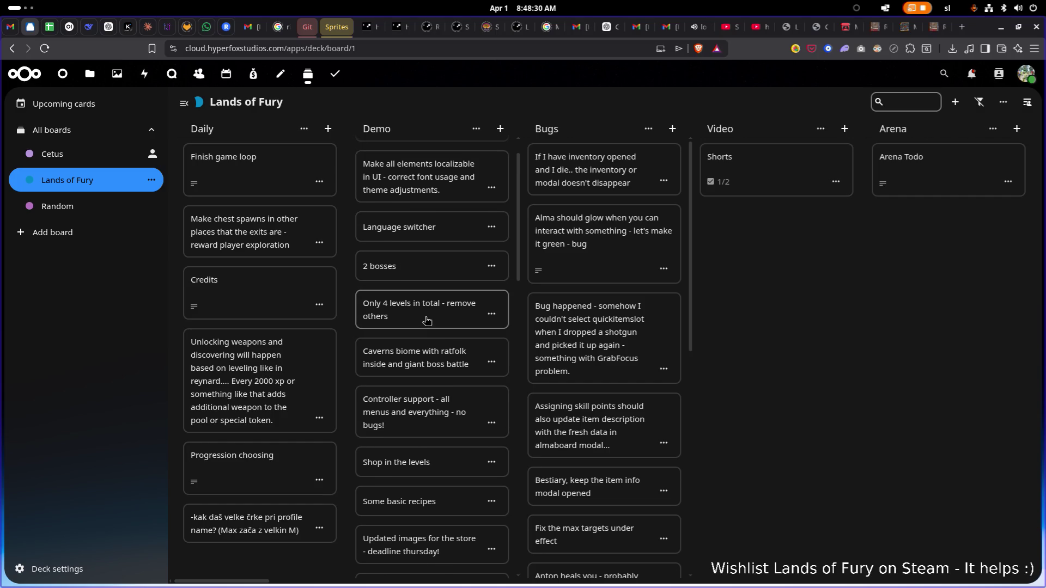
{"action": "scroll", "coordinate": [428, 321], "scroll_direction": "down", "scroll_amount": 3}
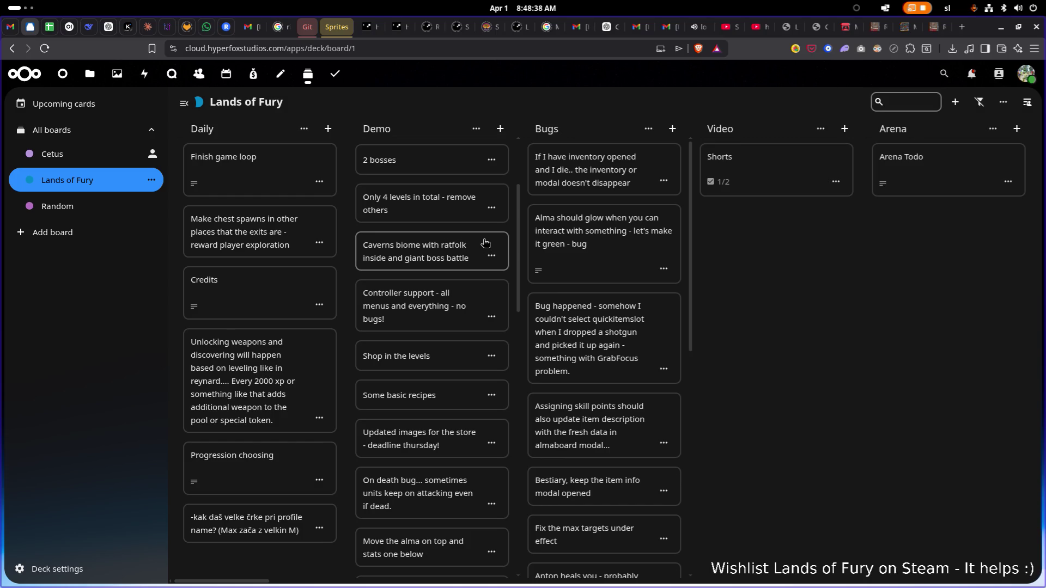
{"action": "left_click", "coordinate": [491, 255]}
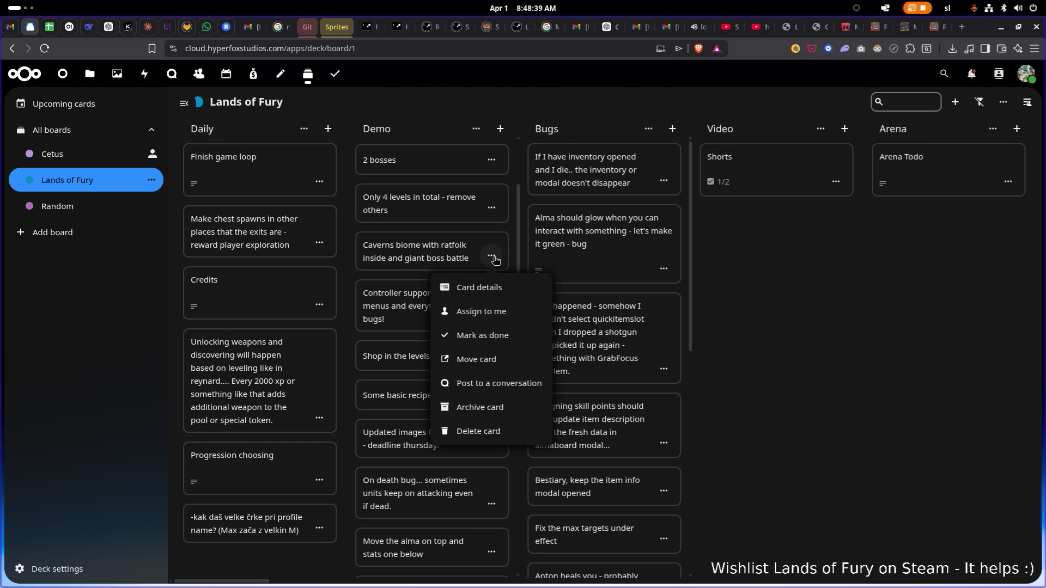
{"action": "left_click", "coordinate": [478, 431]}
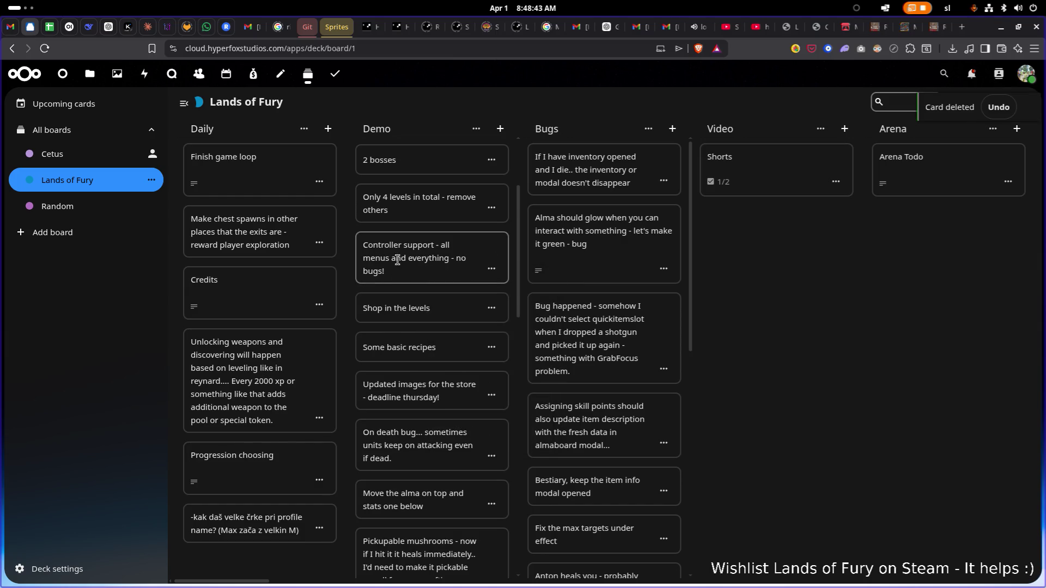
Rename the Demo column to 'Early Access', then return to Godot
{"action": "left_click", "coordinate": [384, 131]}
{"action": "double_click", "coordinate": [385, 132]}
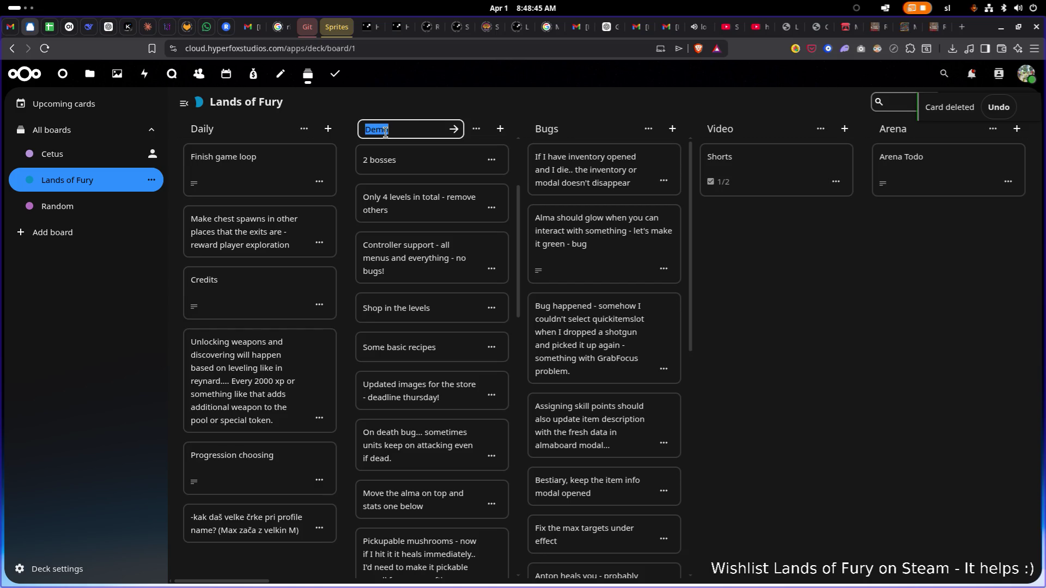
{"action": "type", "text": "Early Access"}
{"action": "key", "text": "Return"}
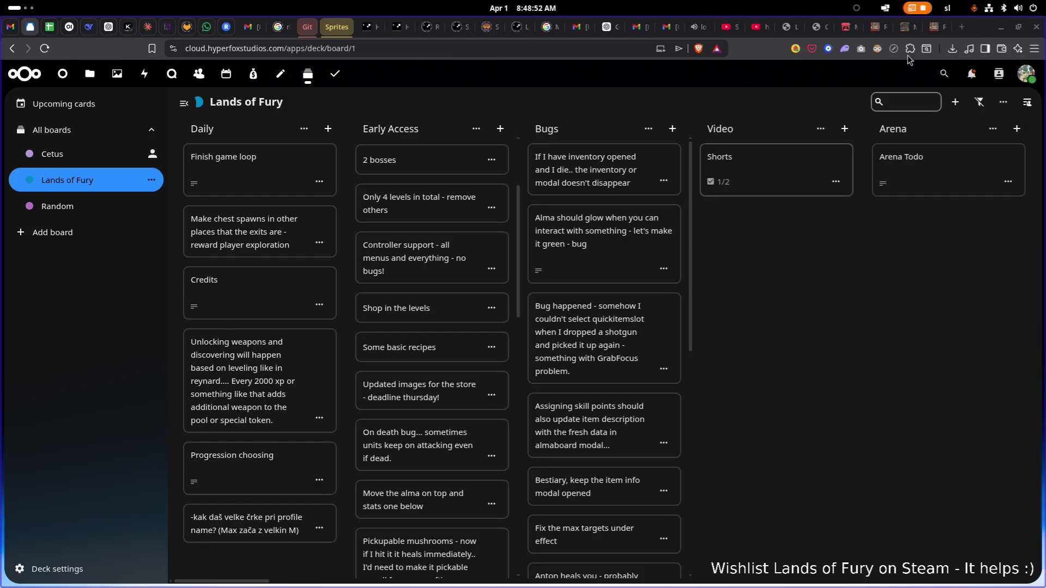
{"action": "key", "text": "alt+Tab"}
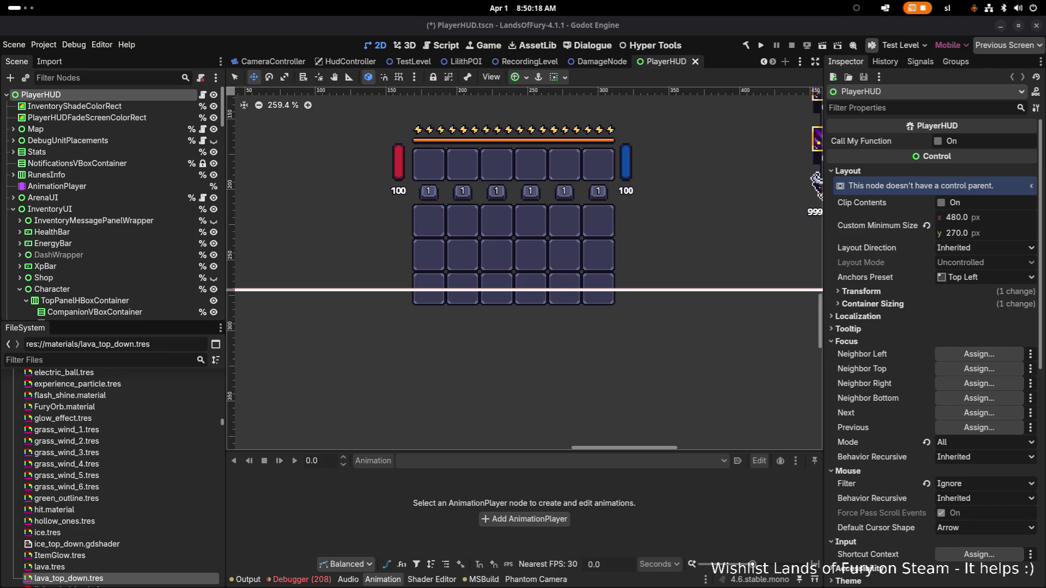
{"action": "key", "text": "alt+Tab"}
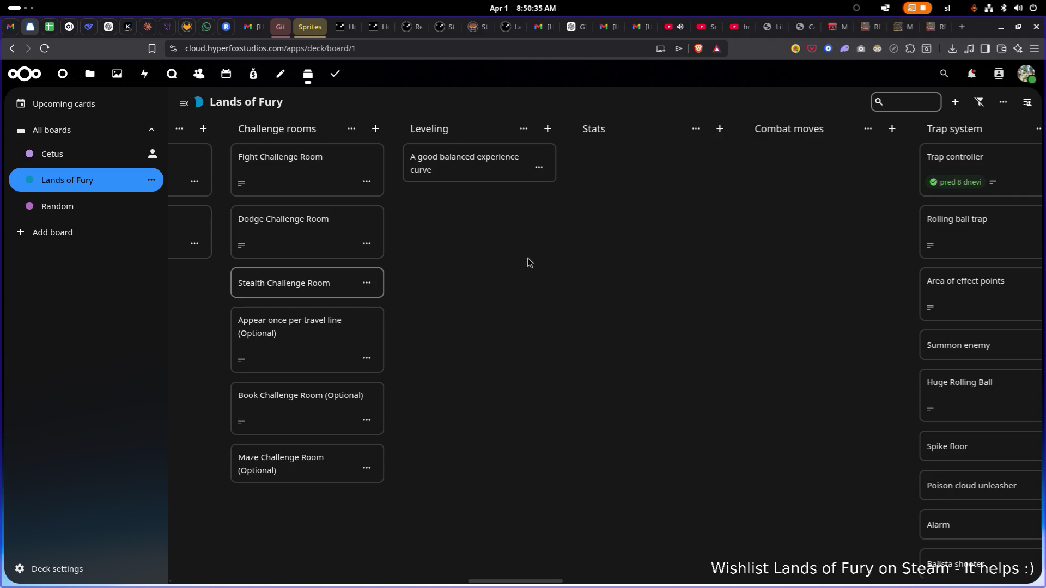
Scroll the Lands of Fury board right until the Units and Bosses columns show
{"action": "scroll", "coordinate": [494, 278], "scroll_direction": "right", "scroll_amount": 1}
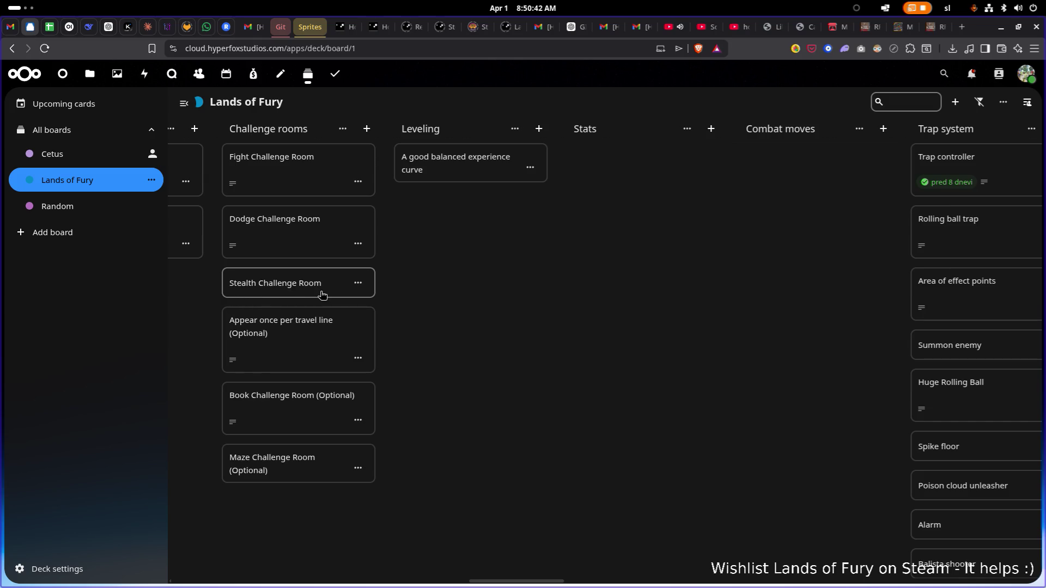
{"action": "right_click", "coordinate": [322, 295]}
{"action": "left_click", "coordinate": [452, 281]}
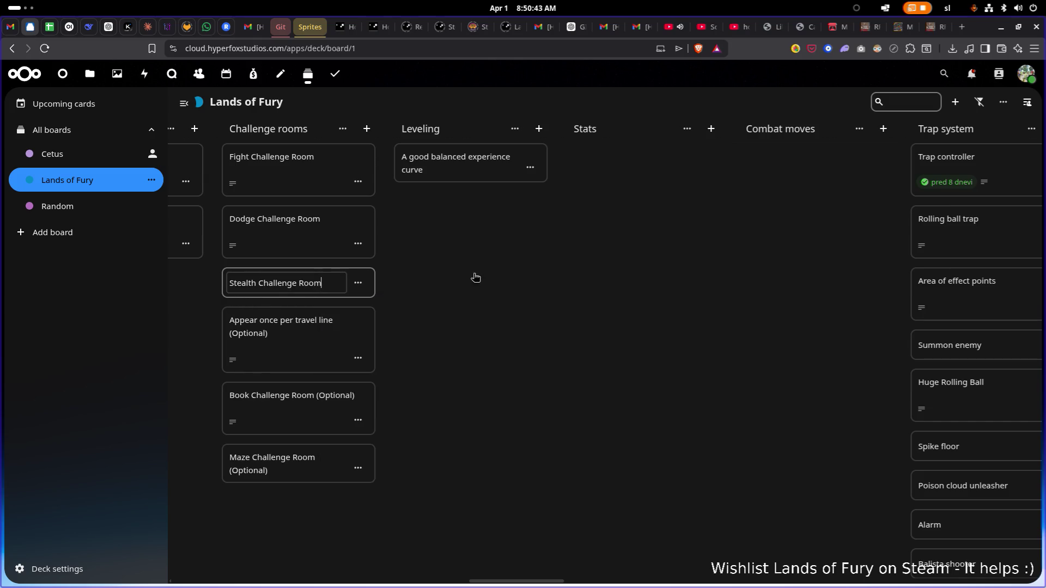
{"action": "left_click", "coordinate": [342, 295]}
{"action": "scroll", "coordinate": [367, 273], "scroll_direction": "right", "scroll_amount": 8}
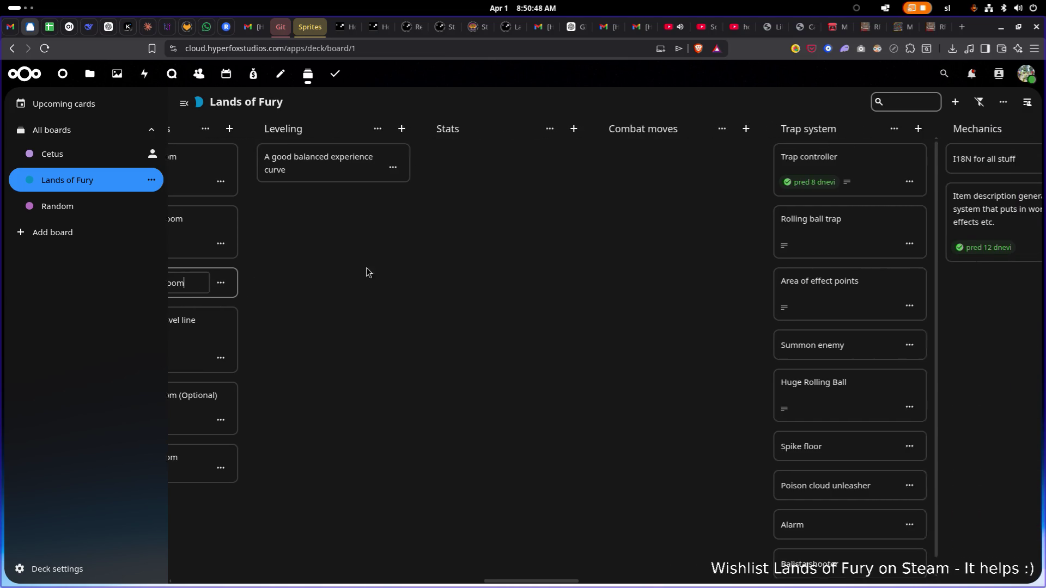
{"action": "scroll", "coordinate": [761, 291], "scroll_direction": "right", "scroll_amount": 16}
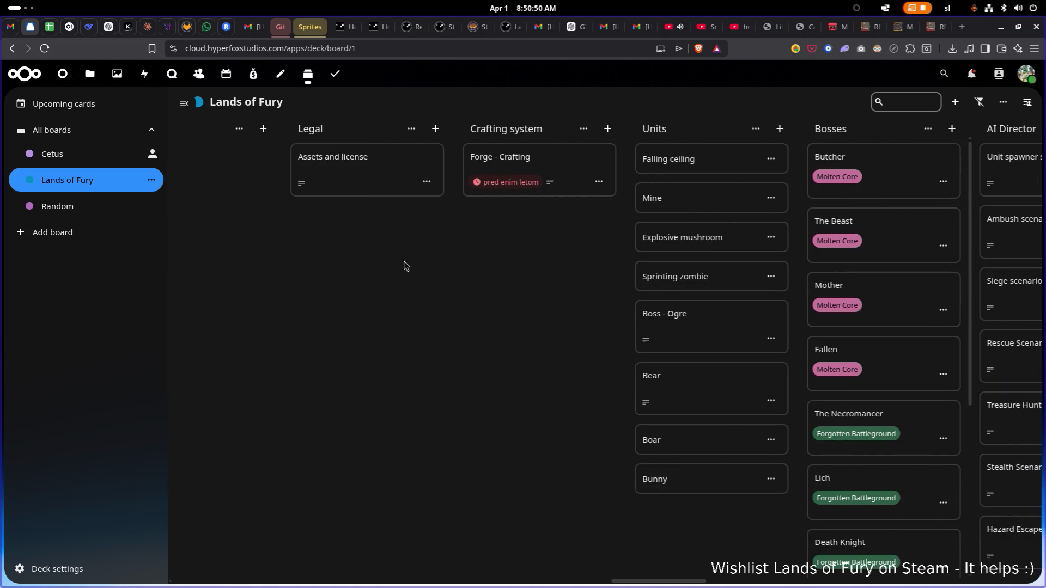
{"action": "scroll", "coordinate": [528, 283], "scroll_direction": "right", "scroll_amount": 2}
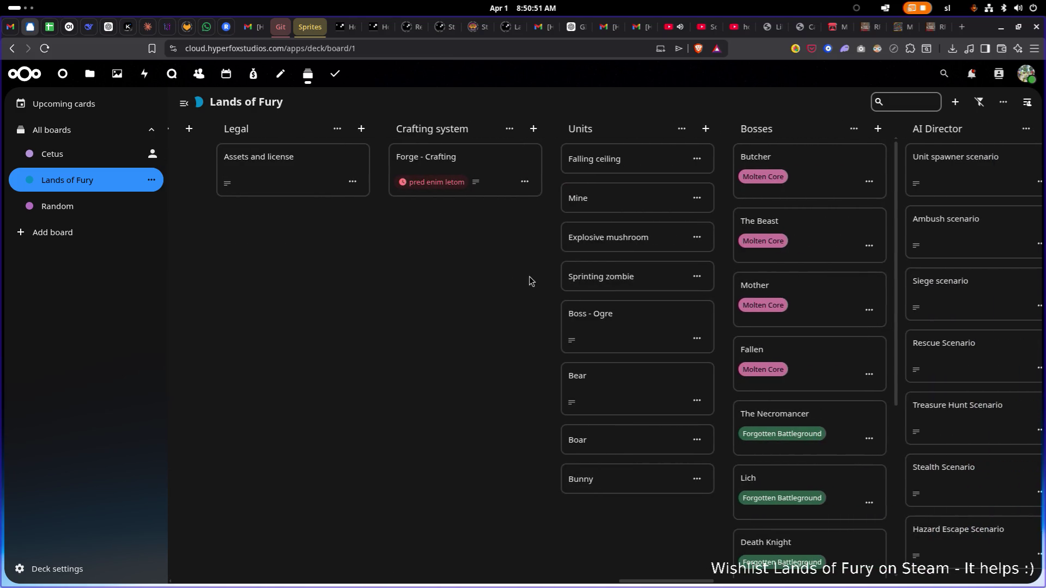
{"action": "scroll", "coordinate": [458, 372], "scroll_direction": "right", "scroll_amount": 2}
Archive the Bear, Boar and Bunny cards in the Units column
{"action": "left_click", "coordinate": [618, 401]}
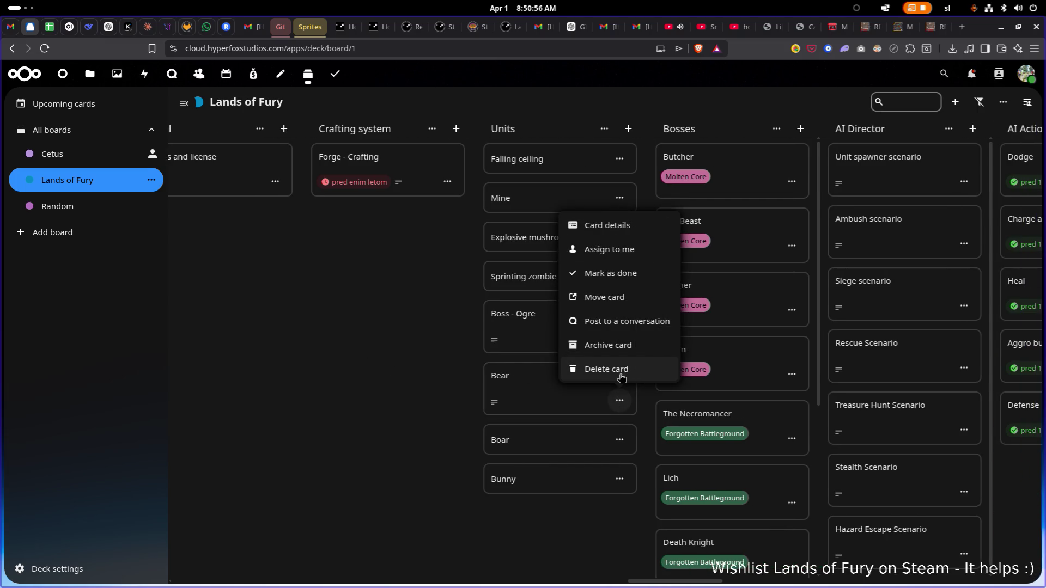
{"action": "left_click", "coordinate": [620, 350]}
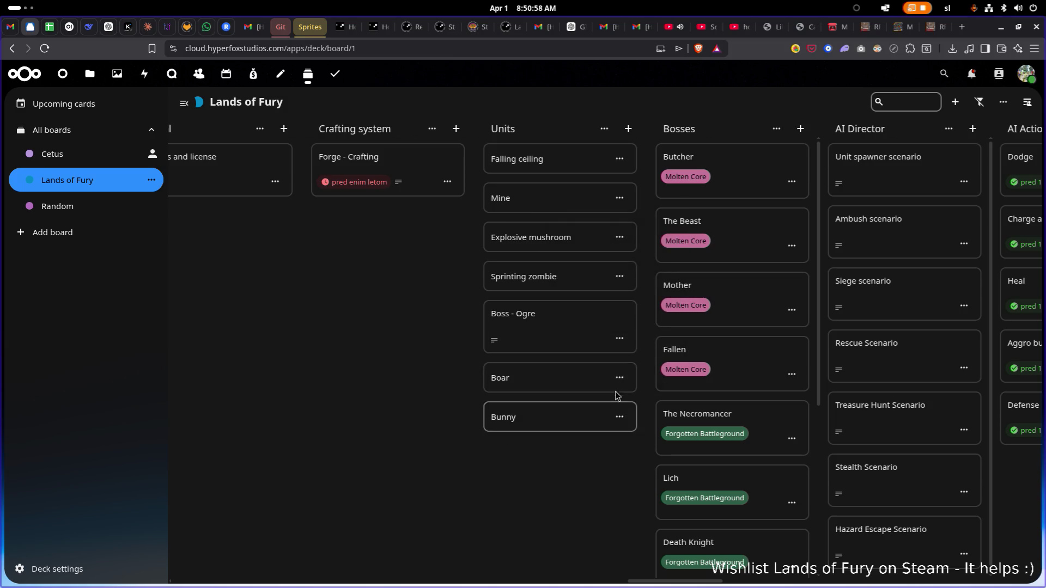
{"action": "left_click", "coordinate": [619, 377]}
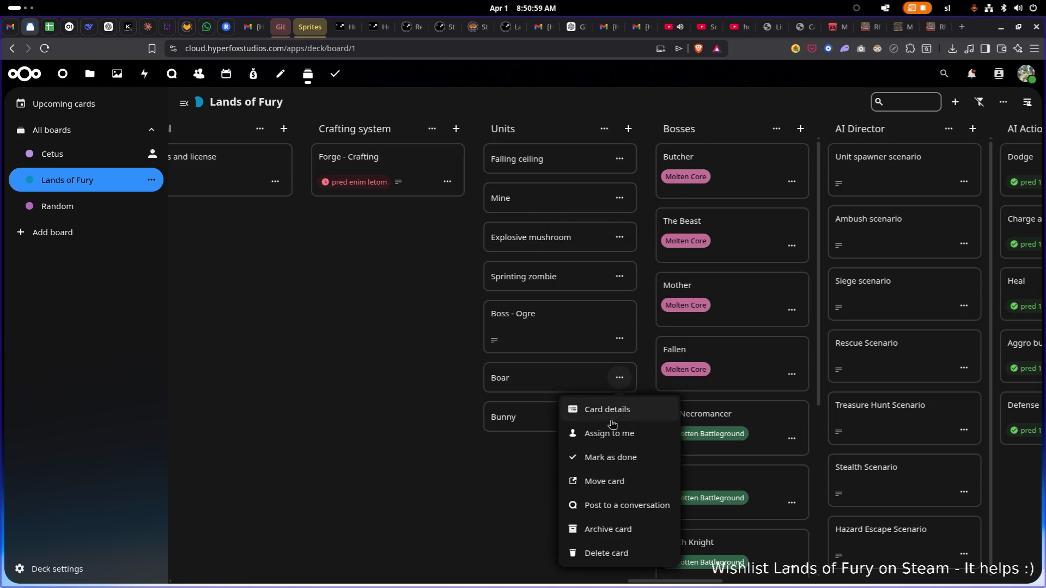
{"action": "left_click", "coordinate": [619, 529]}
{"action": "left_click", "coordinate": [619, 377]}
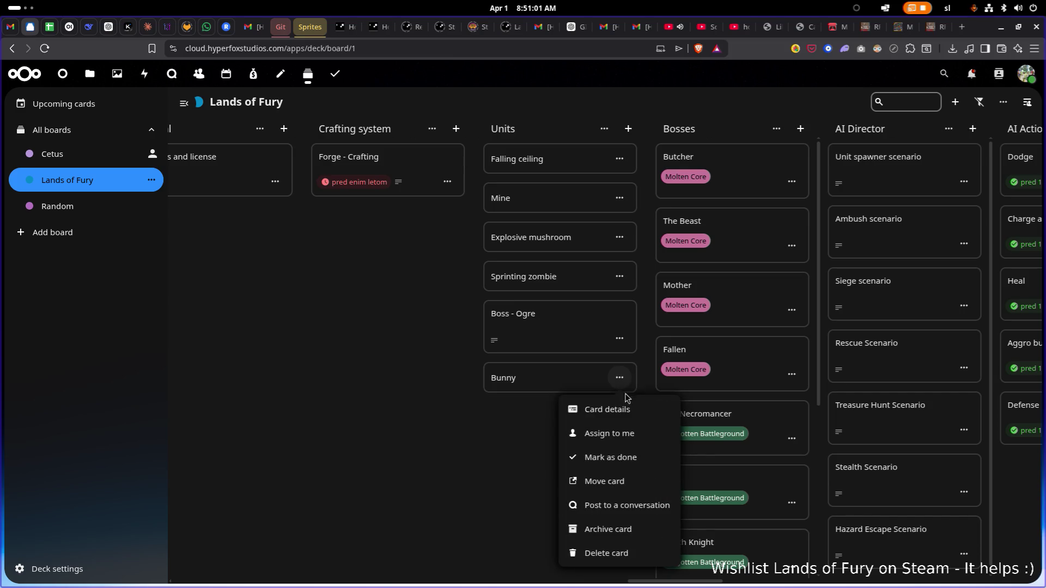
{"action": "left_click", "coordinate": [618, 529]}
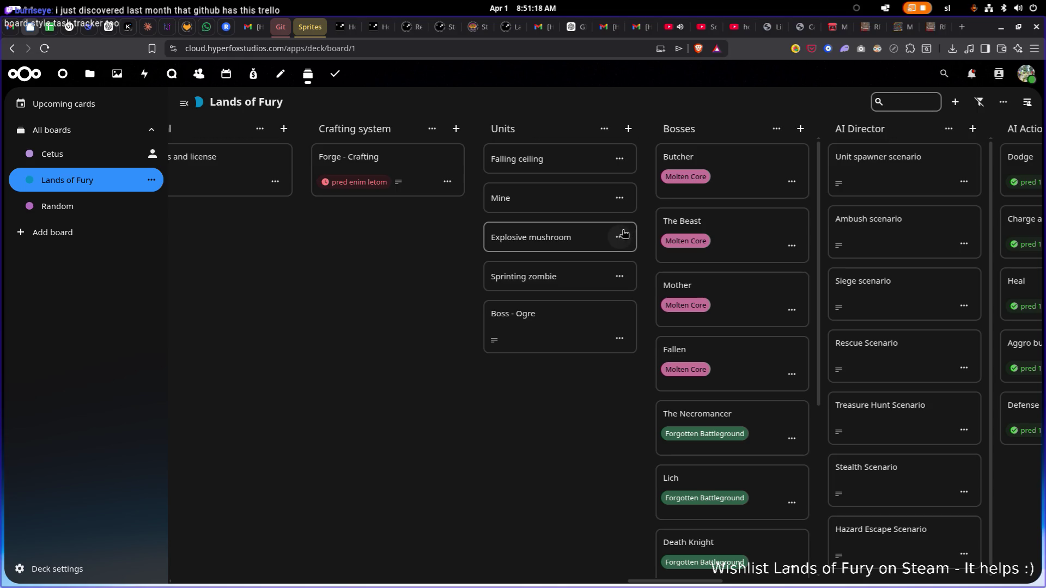
Delete the Explosive mushroom and Mine cards, then return to Godot
{"action": "left_click", "coordinate": [621, 235]}
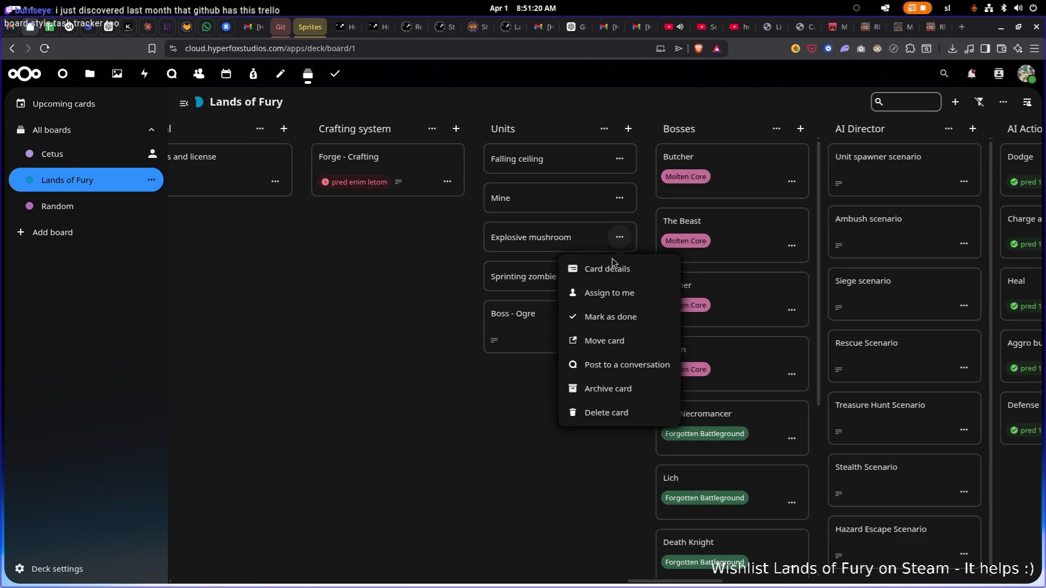
{"action": "left_click", "coordinate": [620, 411]}
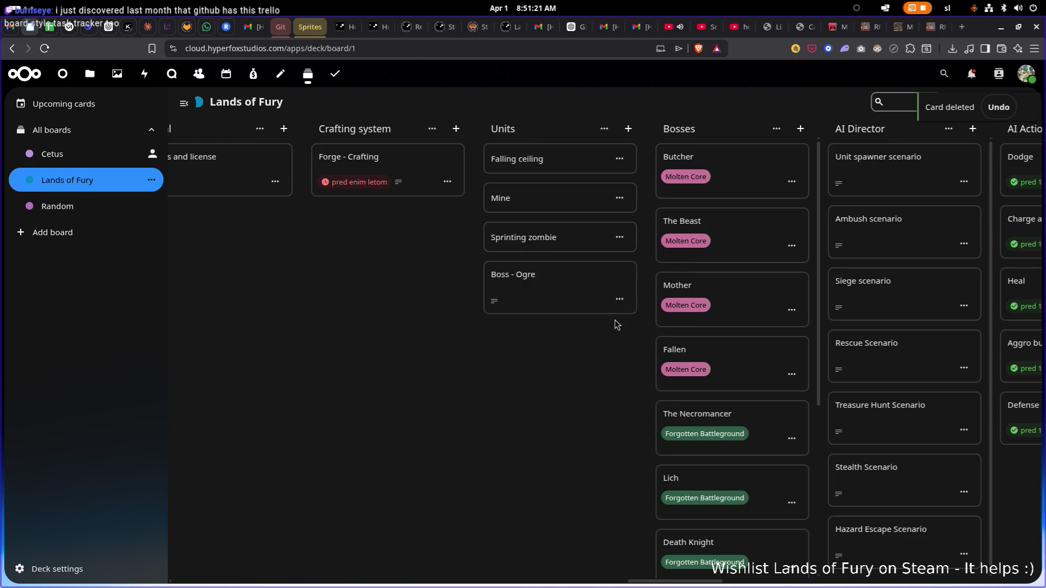
{"action": "left_click", "coordinate": [620, 198]}
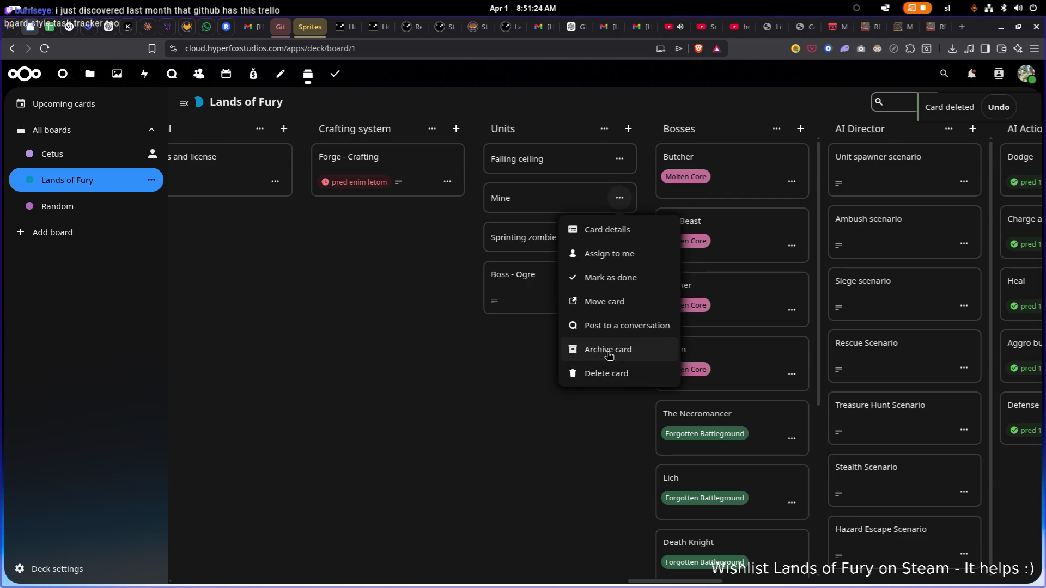
{"action": "left_click", "coordinate": [606, 354]}
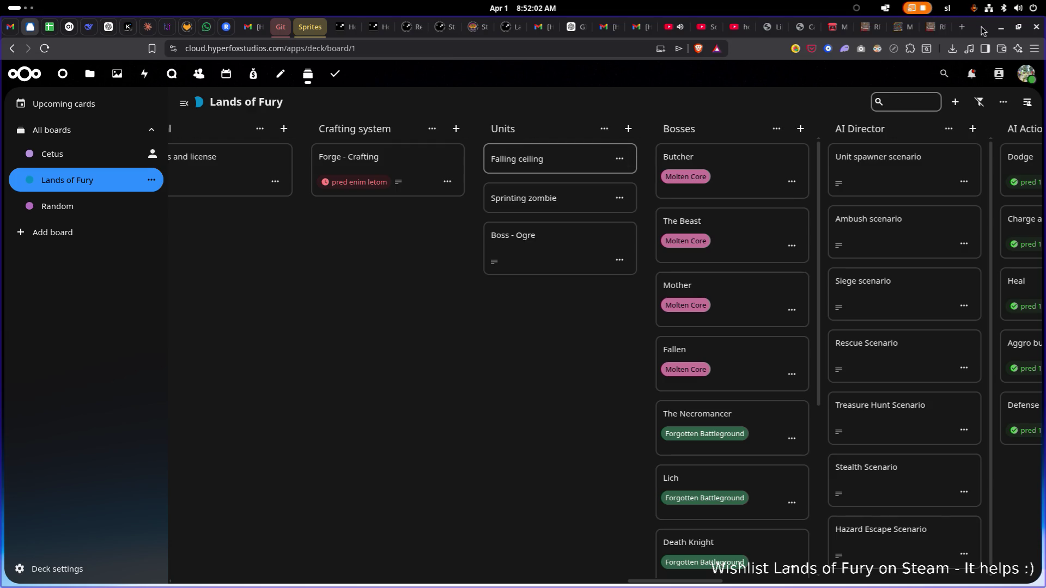
{"action": "key", "text": "alt+Tab"}
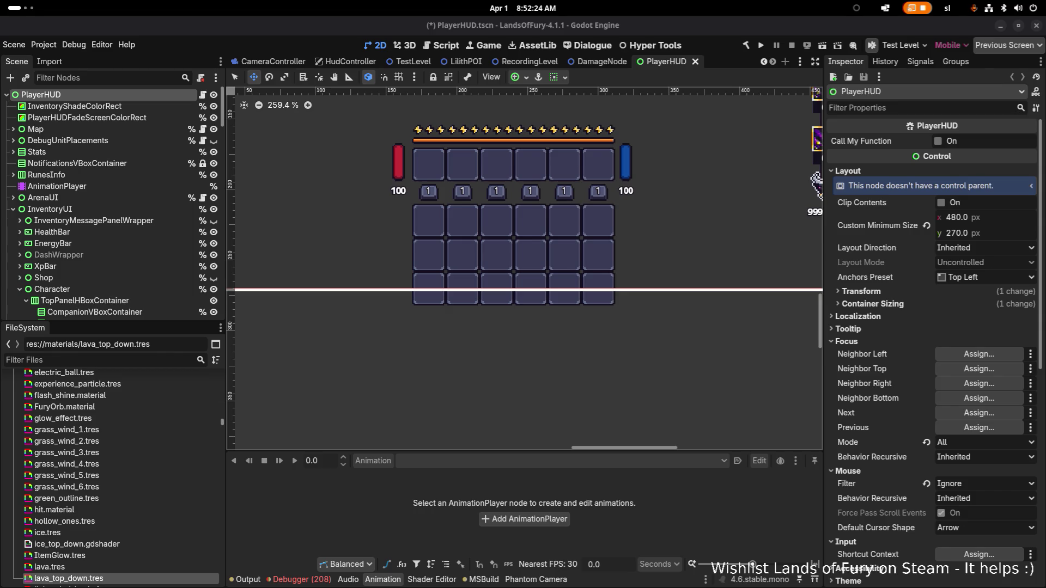
{"action": "key", "text": "alt+Tab"}
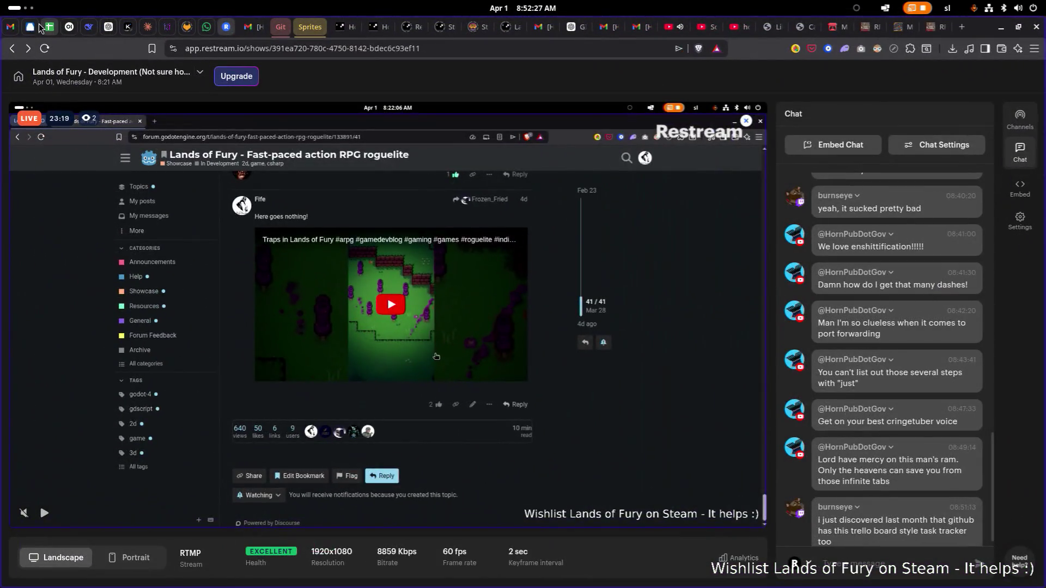
{"action": "left_click", "coordinate": [33, 27]}
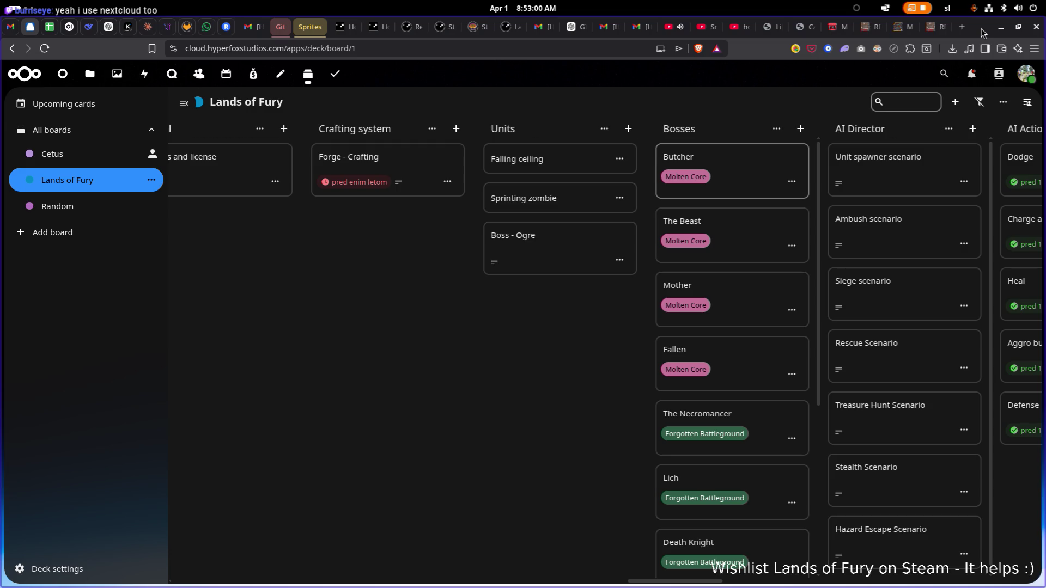
Minimize the browser to view Godot's PlayerHUD scene, then return to the Lands of Fury board
{"action": "left_click", "coordinate": [1000, 27]}
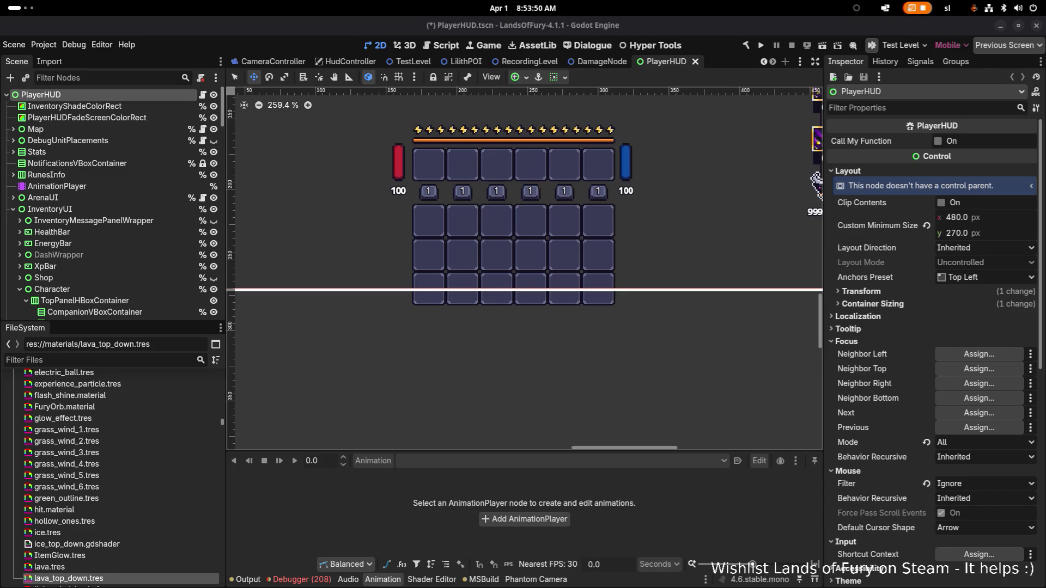
{"action": "key", "text": "alt+Tab"}
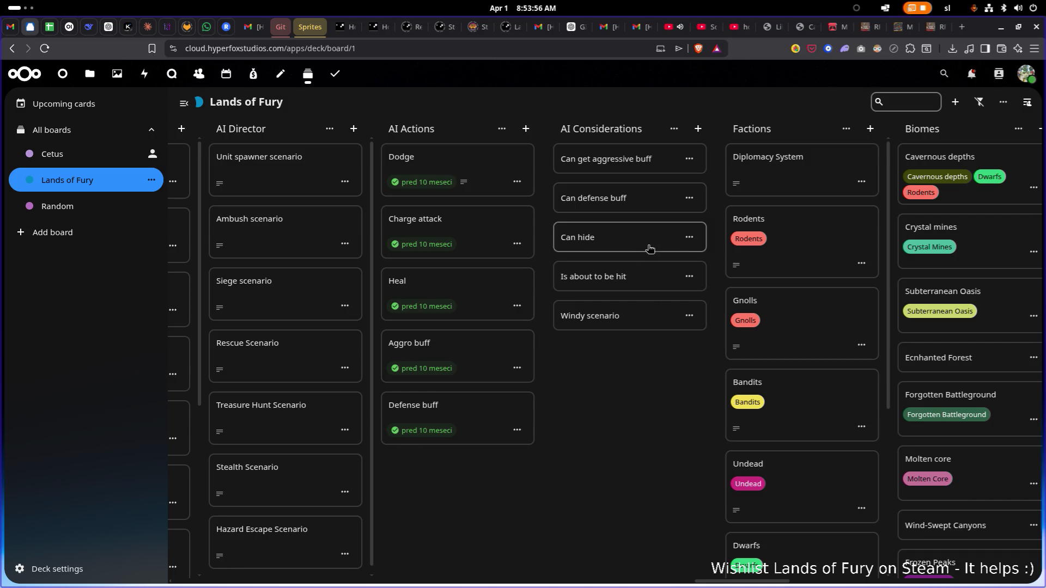
Find and open the Dinos faction card's details
{"action": "left_click", "coordinate": [690, 277]}
{"action": "left_click", "coordinate": [573, 393]}
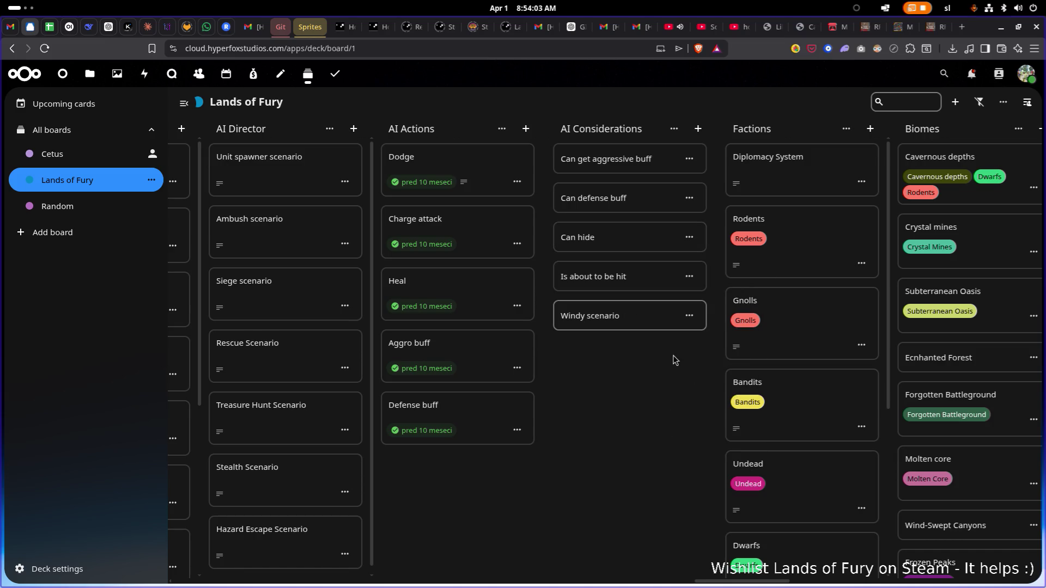
{"action": "scroll", "coordinate": [503, 393], "scroll_direction": "right", "scroll_amount": 3}
{"action": "scroll", "coordinate": [592, 321], "scroll_direction": "down", "scroll_amount": 3}
{"action": "scroll", "coordinate": [592, 321], "scroll_direction": "down", "scroll_amount": 2}
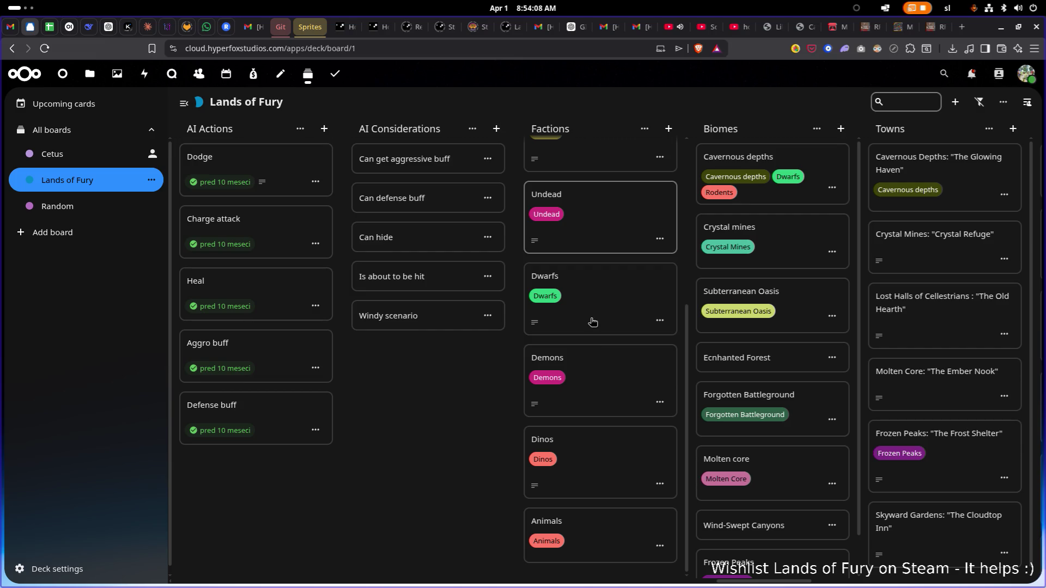
{"action": "left_click", "coordinate": [619, 444]}
{"action": "scroll", "coordinate": [591, 361], "scroll_direction": "down", "scroll_amount": 3}
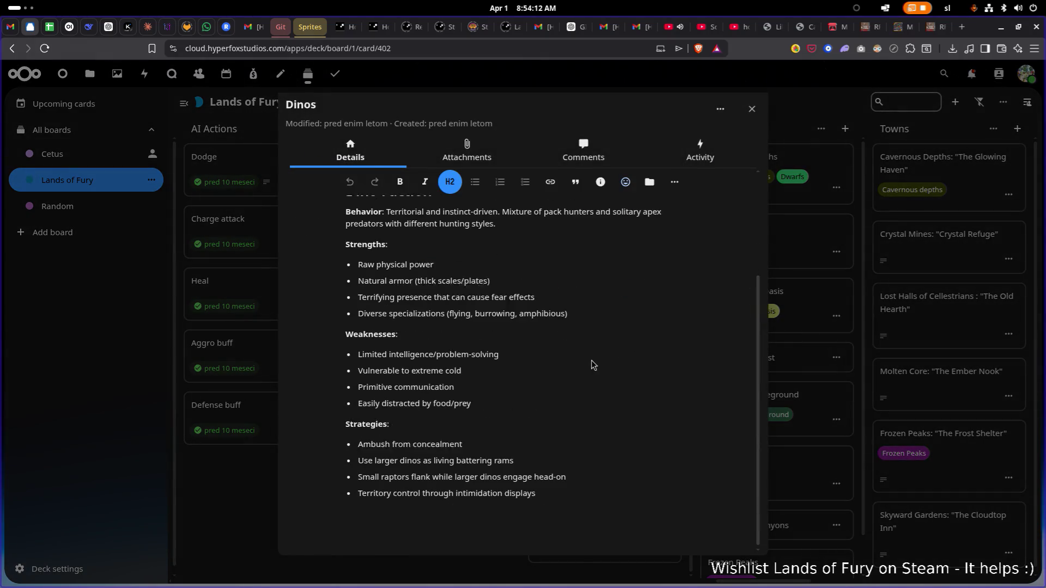
{"action": "scroll", "coordinate": [482, 324], "scroll_direction": "up", "scroll_amount": 2}
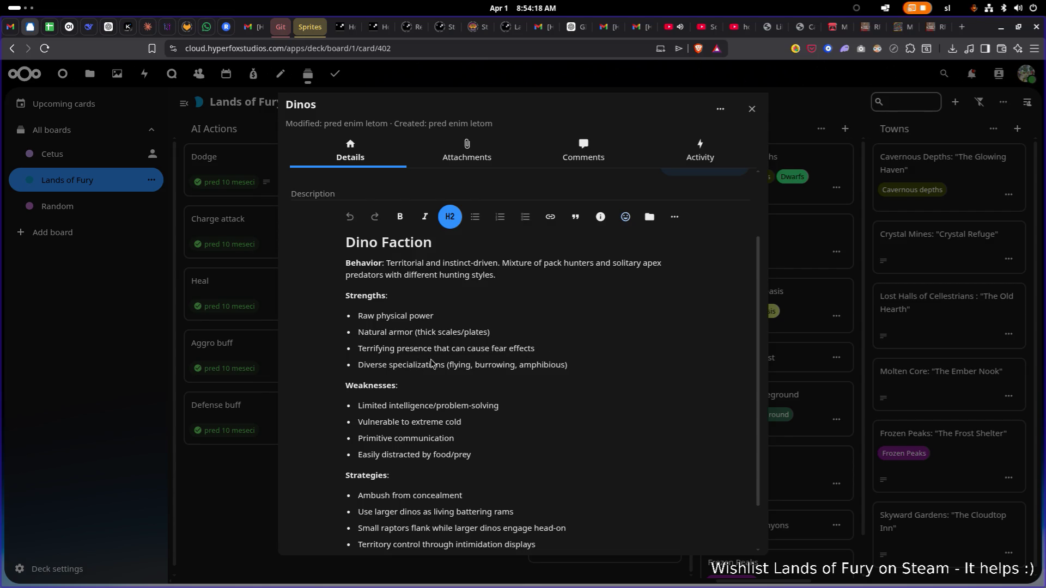
Delete the 'Limited intelligence/problem-solving' weakness bullet
{"action": "left_click", "coordinate": [534, 351]}
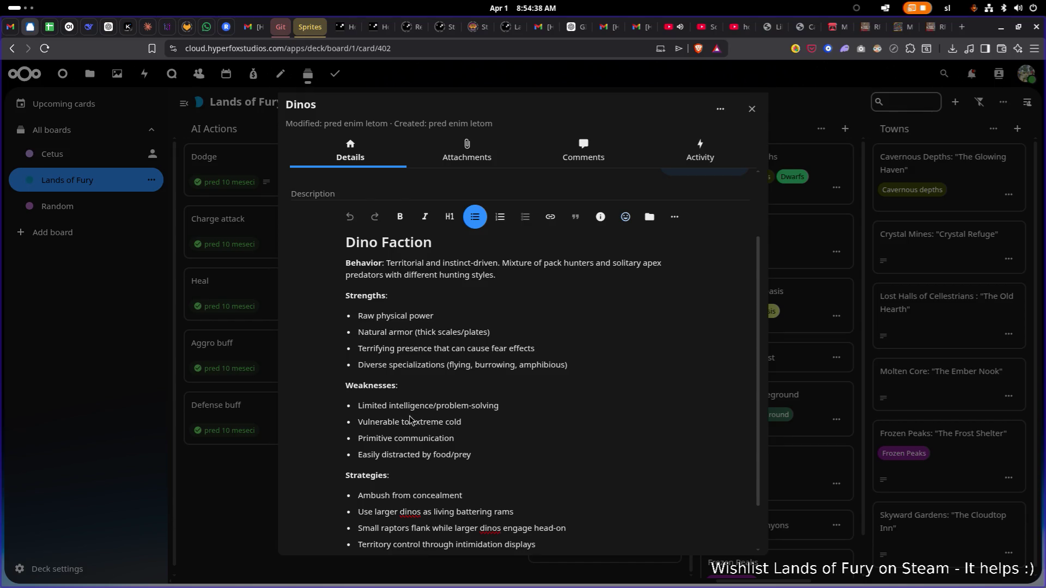
{"action": "left_click", "coordinate": [504, 406]}
{"action": "triple_click", "coordinate": [503, 413]}
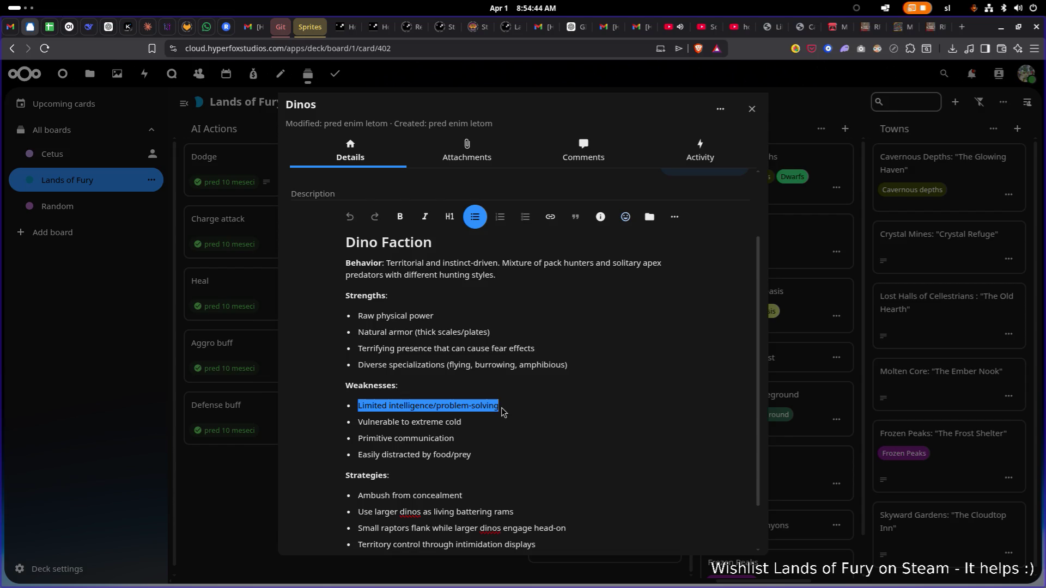
{"action": "key", "text": "BackSpace"}
{"action": "key", "text": "BackSpace"}
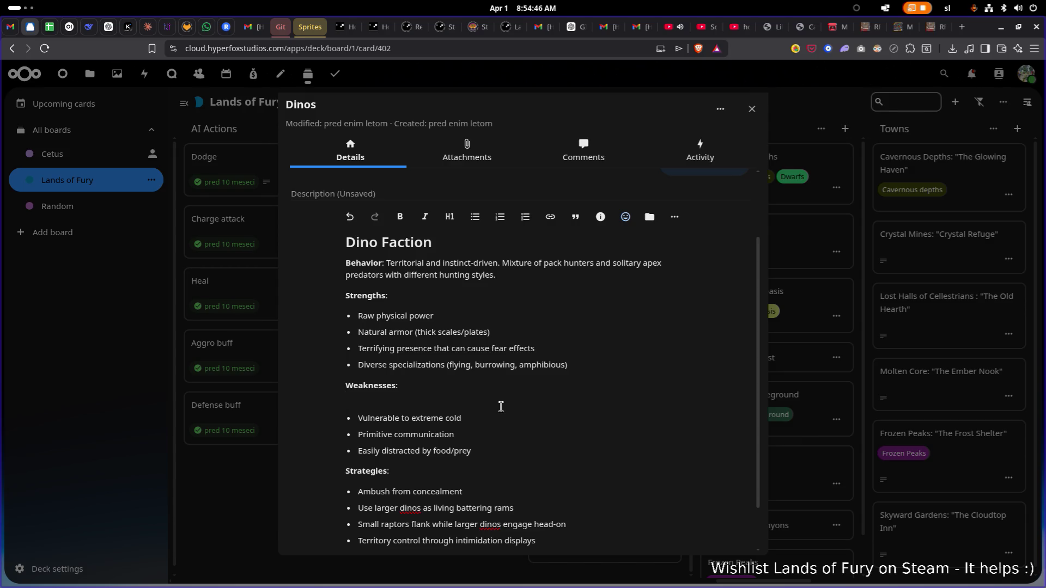
{"action": "type", "text": ":"}
{"action": "key", "text": "Escape"}
{"action": "key", "text": "Escape"}
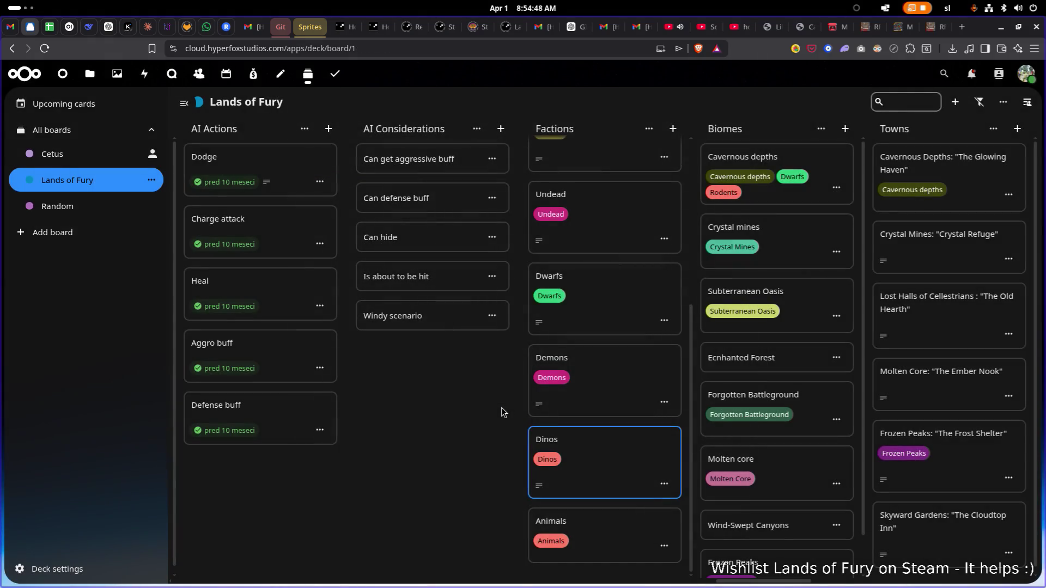
Reopen the Dinos card and delete the 'Primitive communication' weakness bullet
{"action": "left_click", "coordinate": [650, 441]}
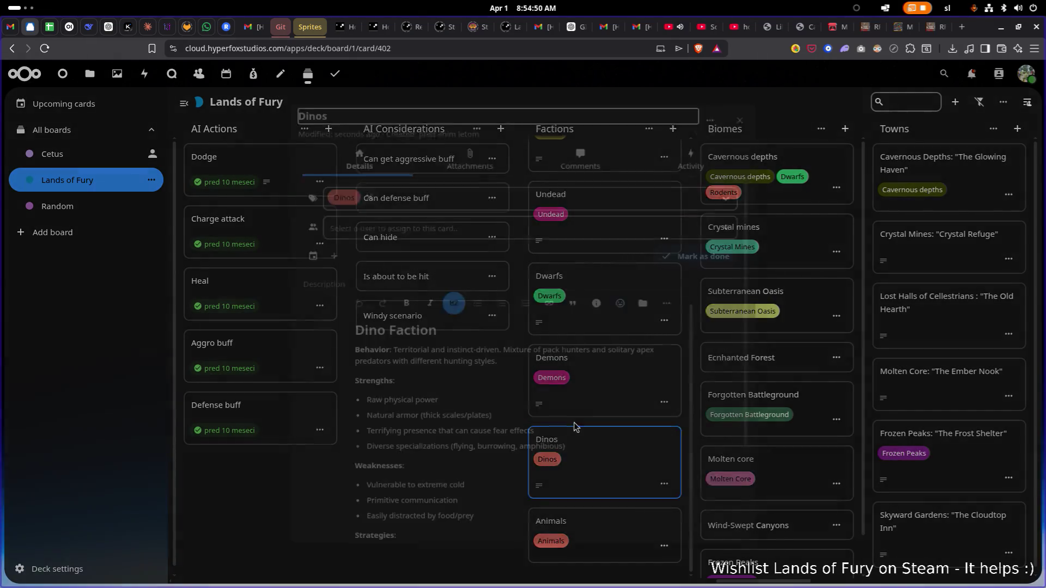
{"action": "scroll", "coordinate": [493, 390], "scroll_direction": "down", "scroll_amount": 2}
{"action": "left_click", "coordinate": [600, 330]}
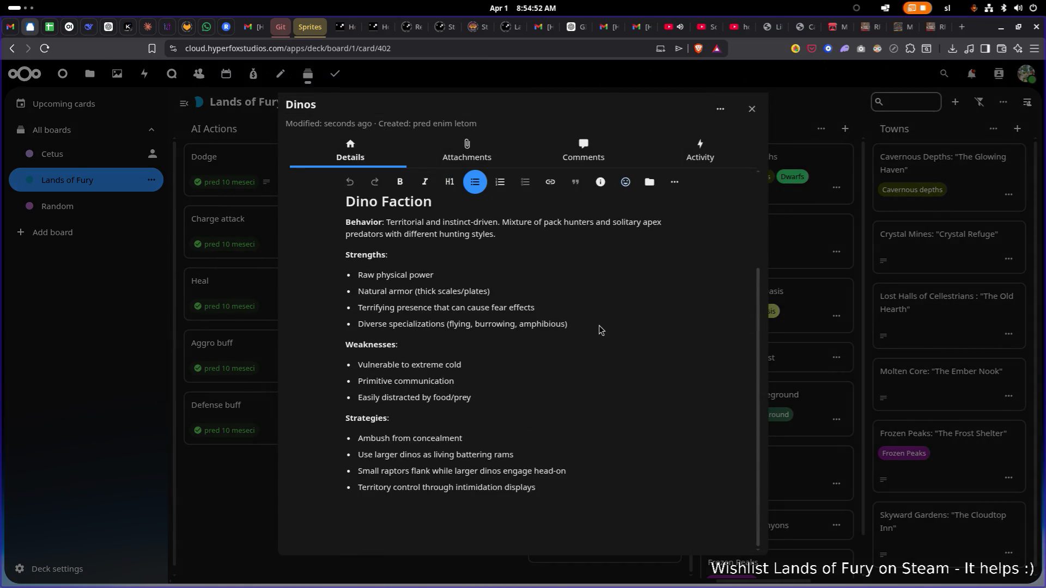
{"action": "key", "text": "Down"}
{"action": "key", "text": "Down"}
{"action": "key", "text": "Down"}
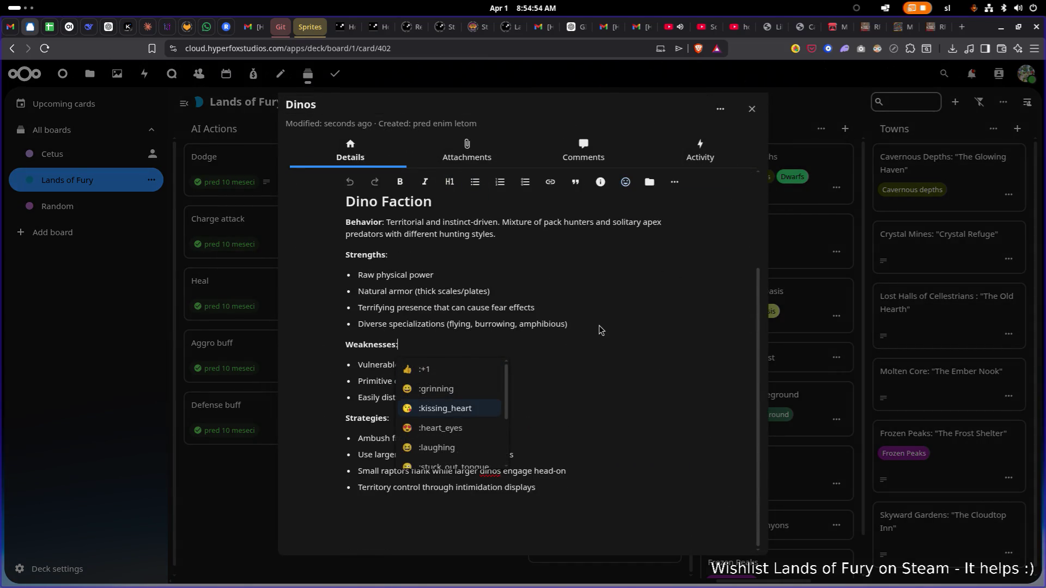
{"action": "left_click", "coordinate": [669, 376]}
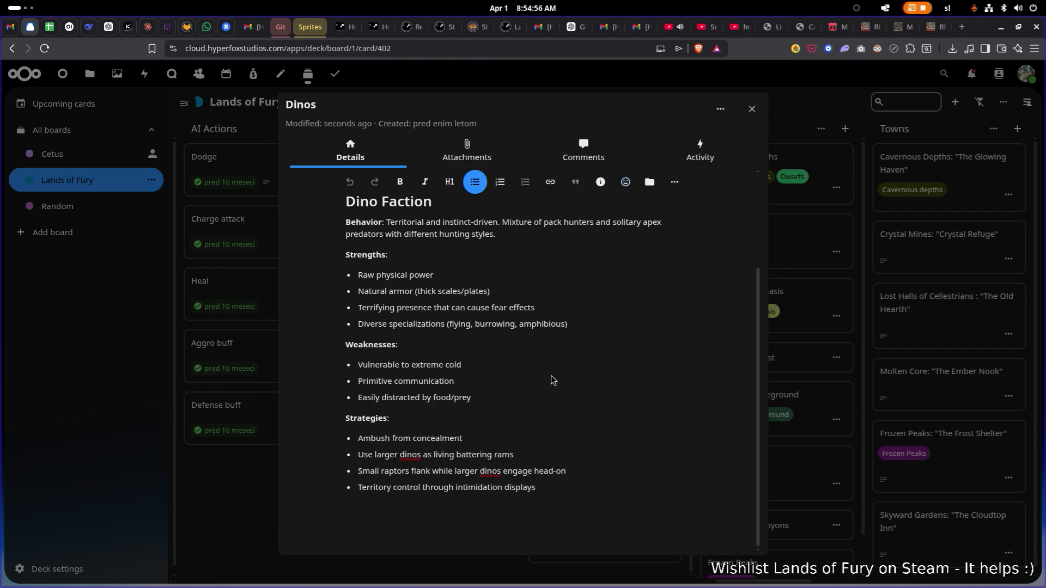
{"action": "key", "text": "shift+Home"}
{"action": "key", "text": "BackSpace"}
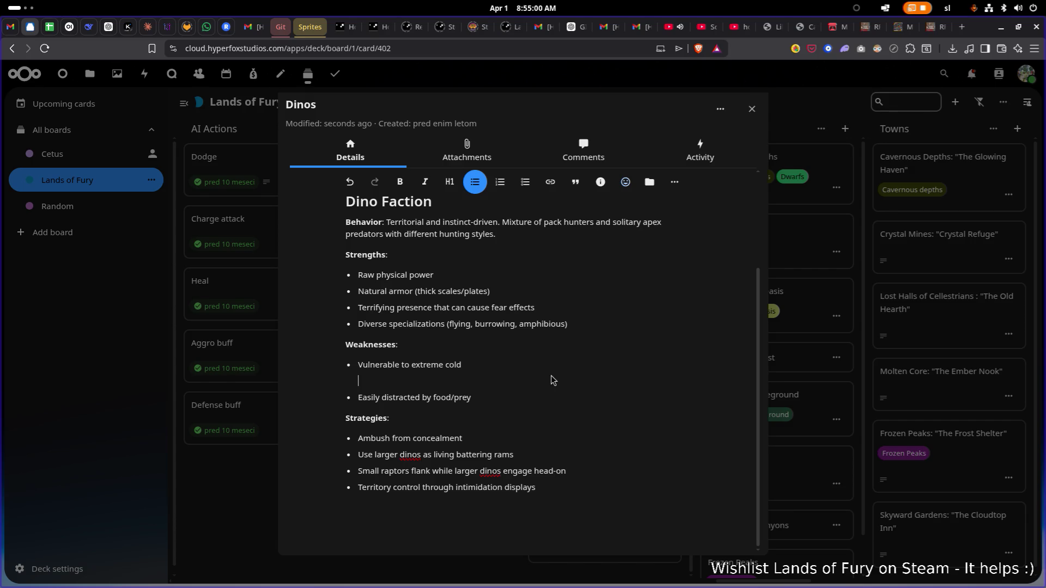
{"action": "key", "text": "BackSpace"}
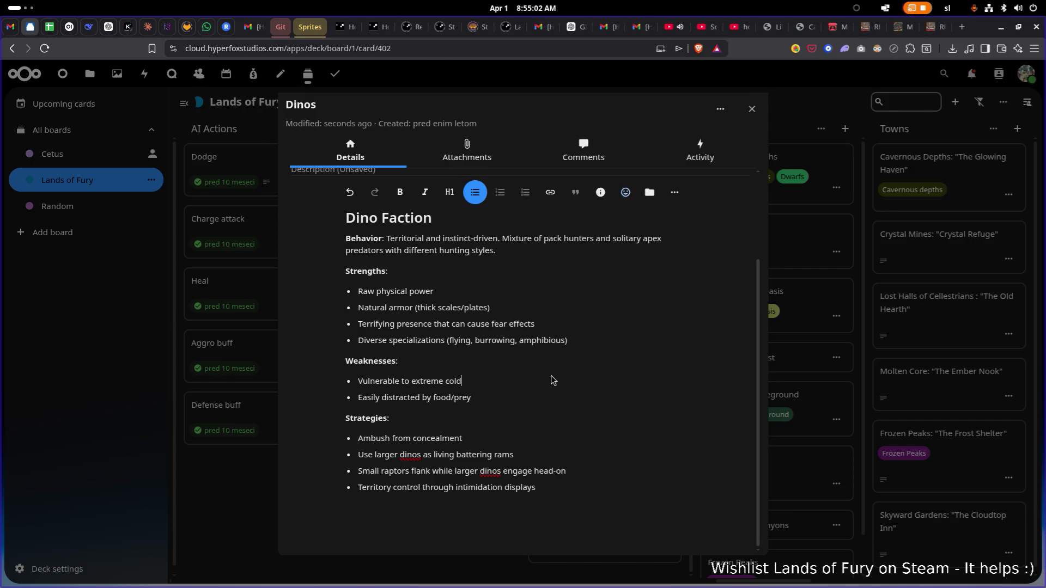
Delete the 'Easily distracted by food/prey' weakness bullet
{"action": "key", "text": "Down"}
{"action": "key", "text": "End"}
{"action": "key", "text": "shift+Home"}
{"action": "key", "text": "BackSpace"}
{"action": "key", "text": "BackSpace"}
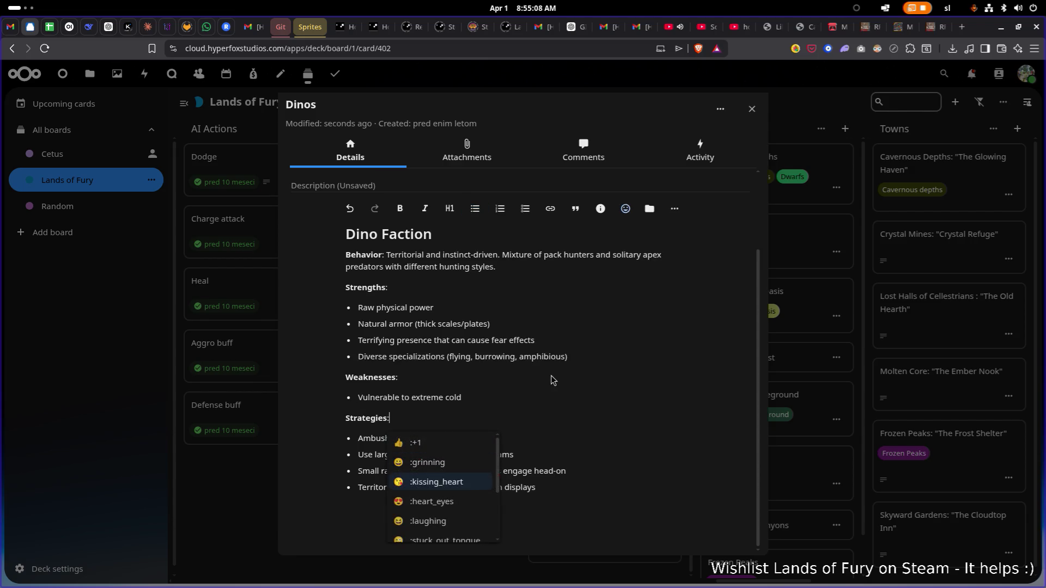
{"action": "key", "text": "Down"}
{"action": "key", "text": "Down"}
{"action": "key", "text": "Home"}
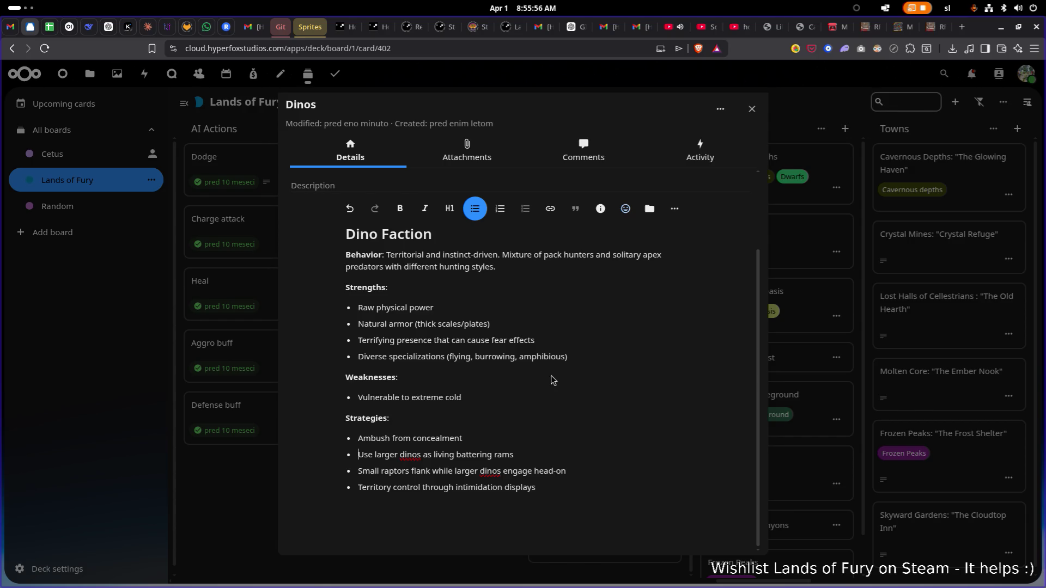
Delete the 'Use larger dinos as living battering rams' strategy from the Dinos card
{"action": "key", "text": "shift+End"}
{"action": "key", "text": "BackSpace"}
{"action": "key", "text": "BackSpace"}
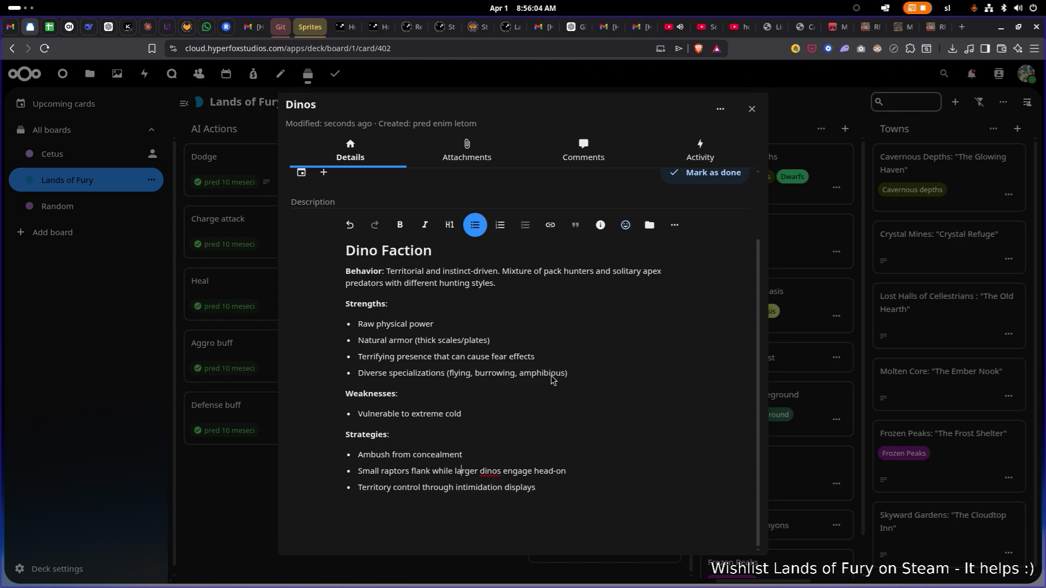
{"action": "left_click", "coordinate": [836, 26]}
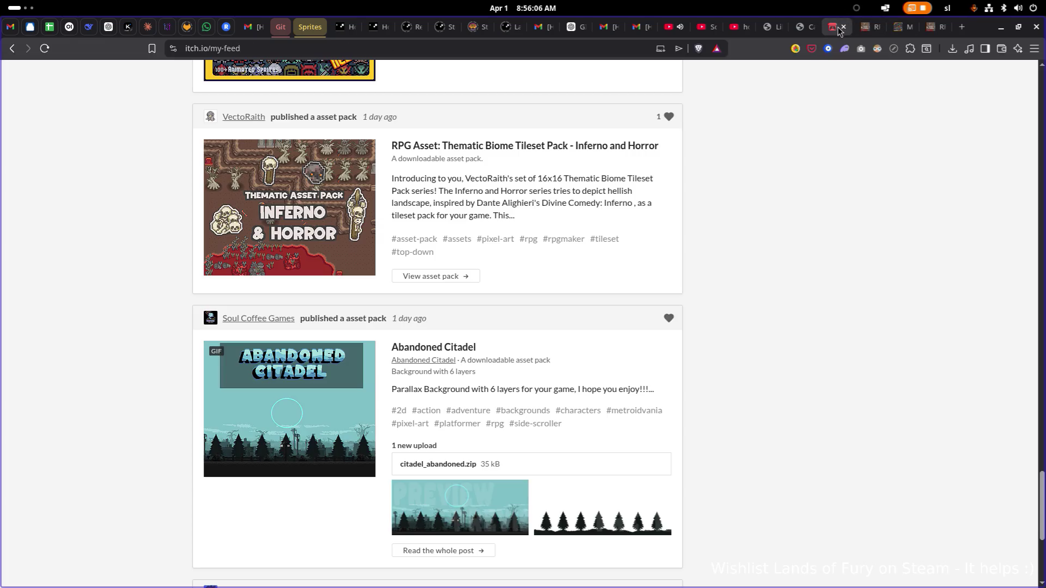
Browse the itch.io tabs to the 16x16 pixel RPG dungeon monsters asset pack
{"action": "left_click", "coordinate": [796, 27]}
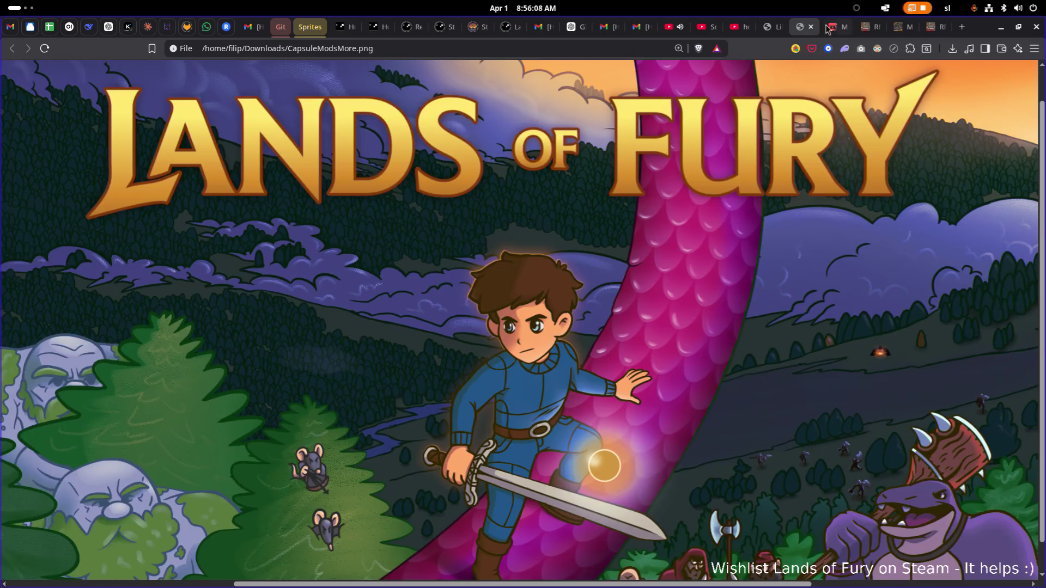
{"action": "left_click", "coordinate": [836, 28]}
{"action": "left_click", "coordinate": [870, 26]}
{"action": "left_click", "coordinate": [904, 27]}
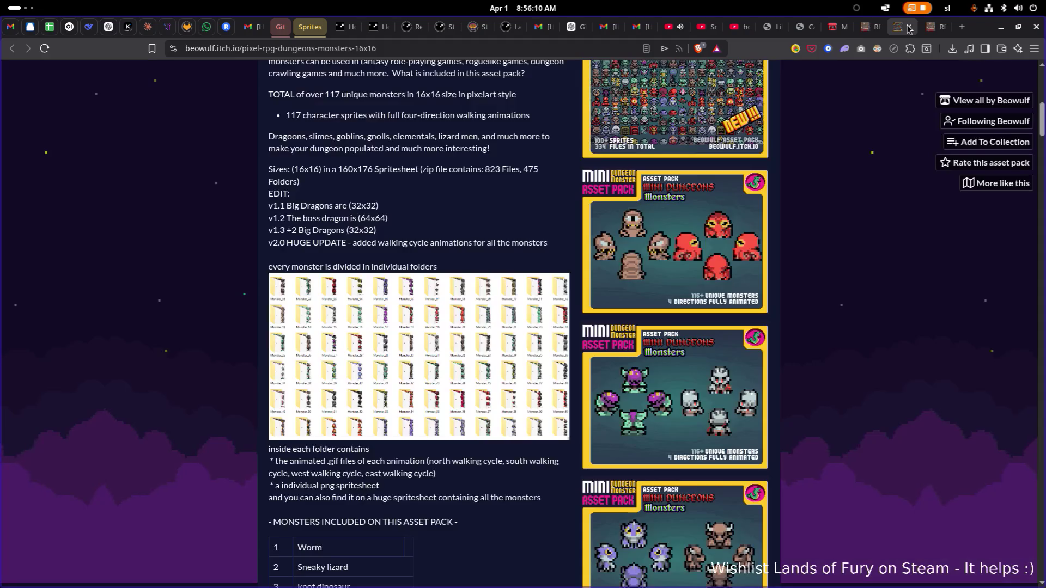
Open the MiniFolks Lizardmen devlog from lyaseek.itch.io in a new tab and scroll to its sprites
{"action": "left_click", "coordinate": [937, 27]}
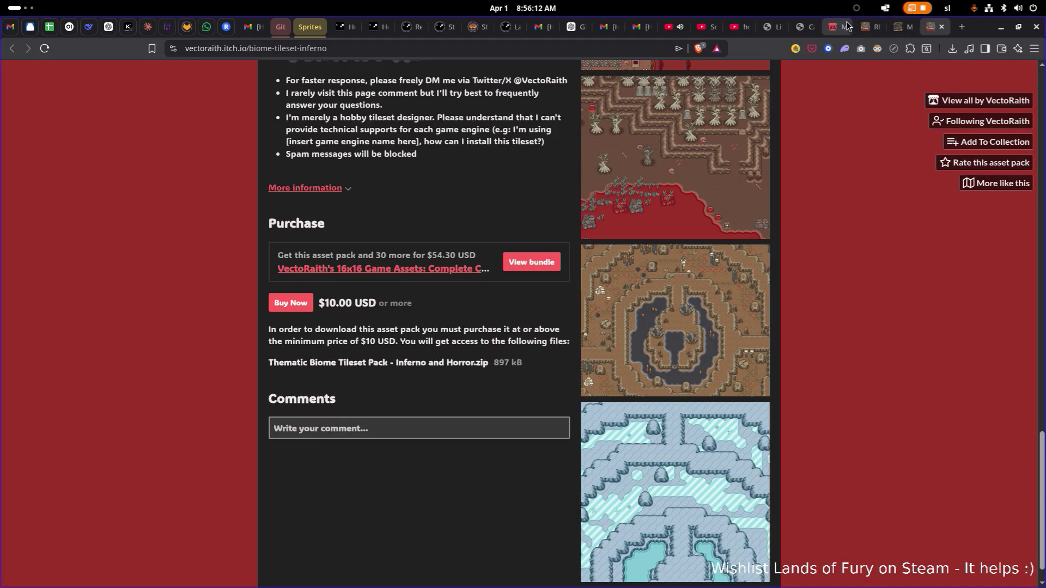
{"action": "left_click", "coordinate": [961, 25]}
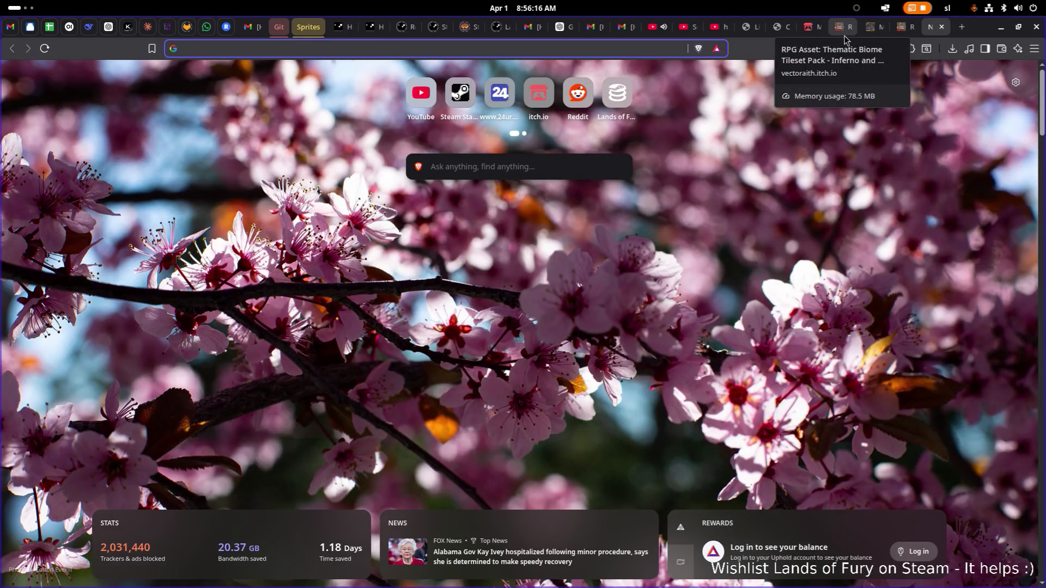
{"action": "type", "text": "lya"}
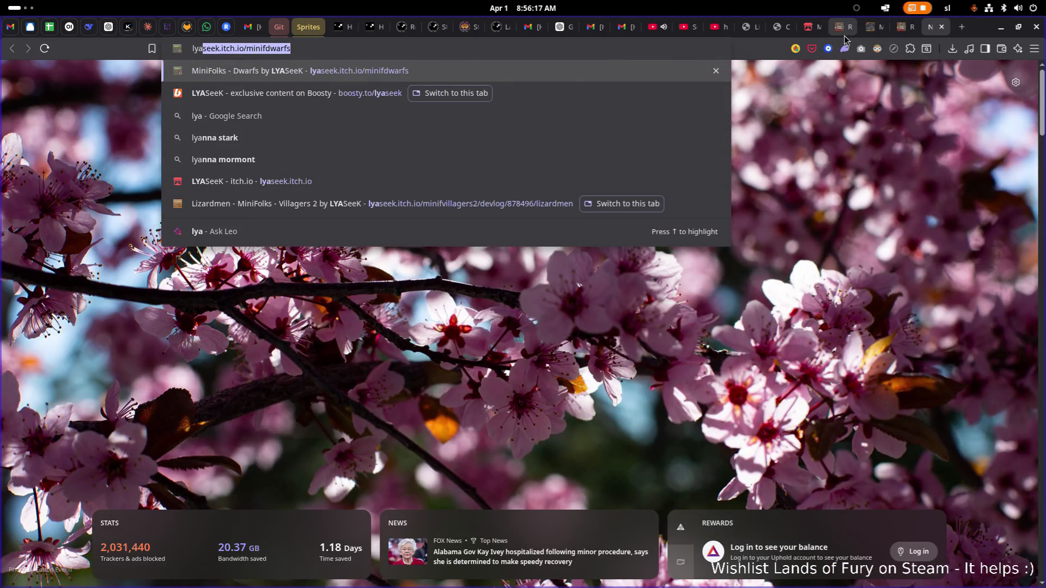
{"action": "type", "text": "seek.itch.io/"}
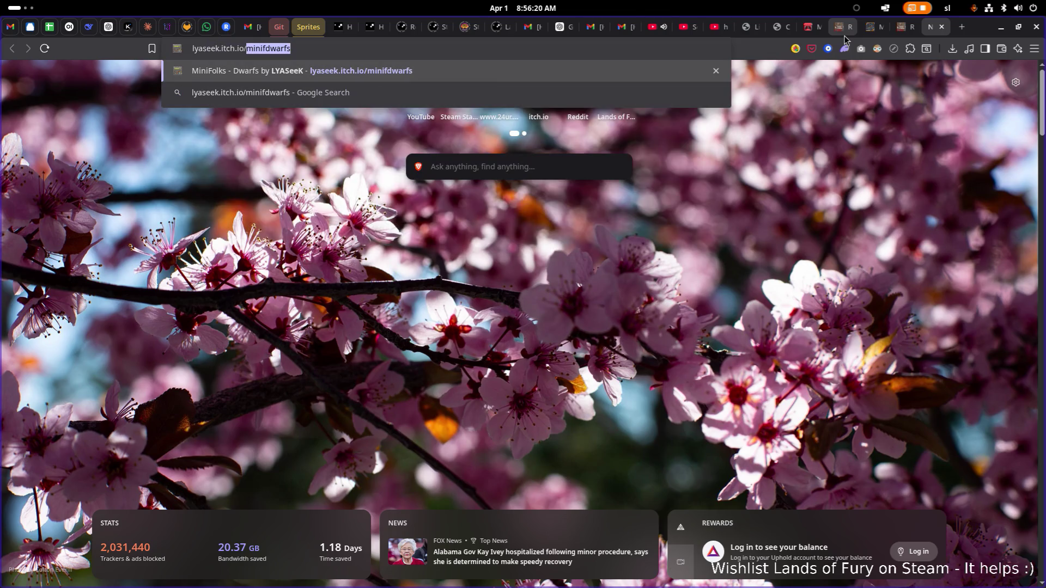
{"action": "type", "text": "mini"}
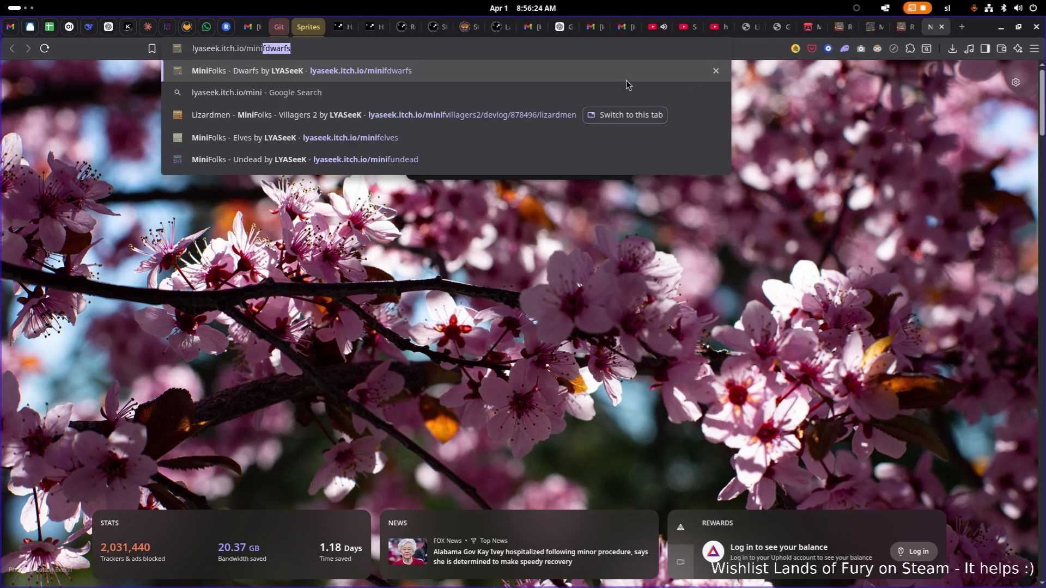
{"action": "left_click", "coordinate": [551, 116]}
{"action": "scroll", "coordinate": [545, 263], "scroll_direction": "down", "scroll_amount": 18}
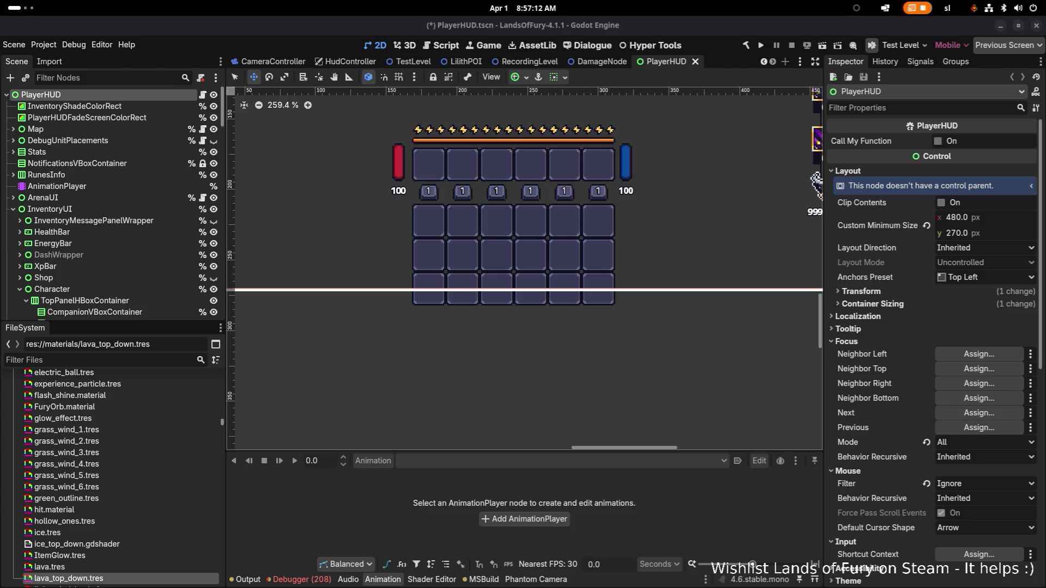
Pan the PlayerHUD canvas to show the hotbar slots and inventory grid
{"action": "mouse_move", "coordinate": [420, 310]}
{"action": "left_mouse_down"}
{"action": "mouse_move", "coordinate": [505, 333]}
{"action": "mouse_move", "coordinate": [487, 380]}
{"action": "mouse_move", "coordinate": [434, 383]}
{"action": "left_mouse_up"}
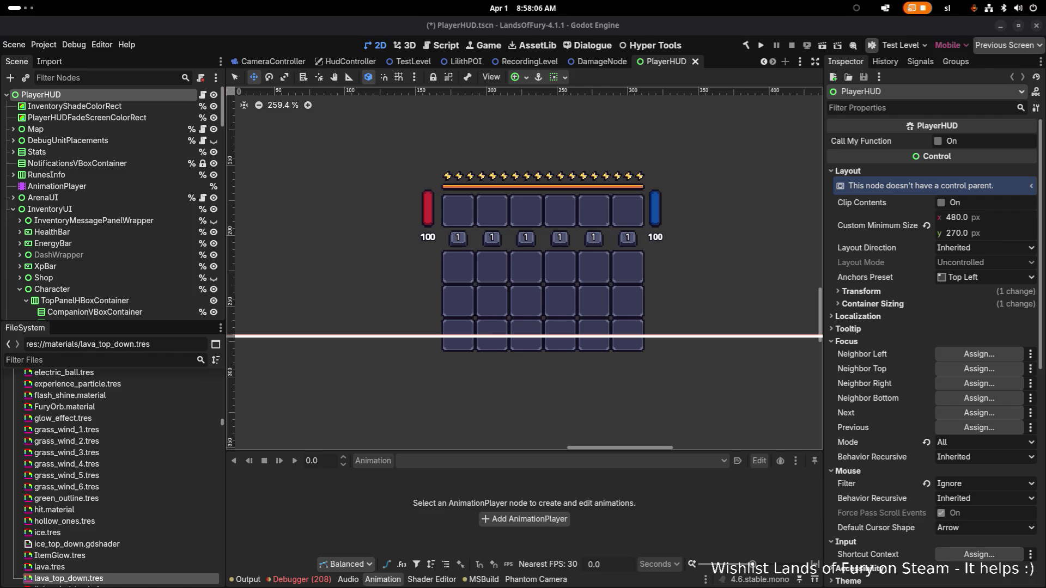
Filter files by 'lizar' then 'affinit' and inspect DamageAffinityProfileResource.tres in a wider inspector
{"action": "left_click", "coordinate": [80, 359]}
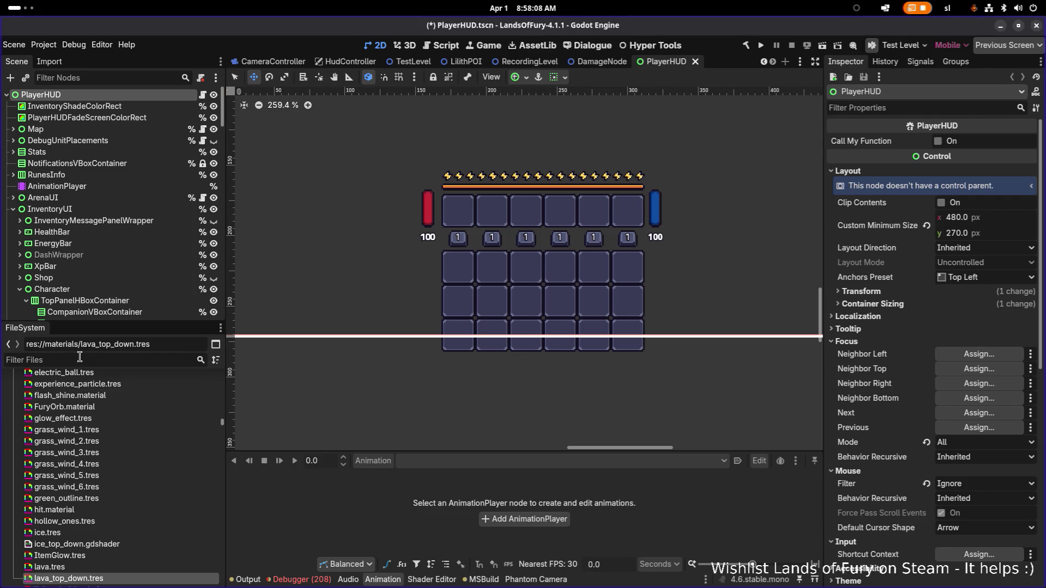
{"action": "type", "text": "lizar"}
{"action": "key", "text": "ctrl+a"}
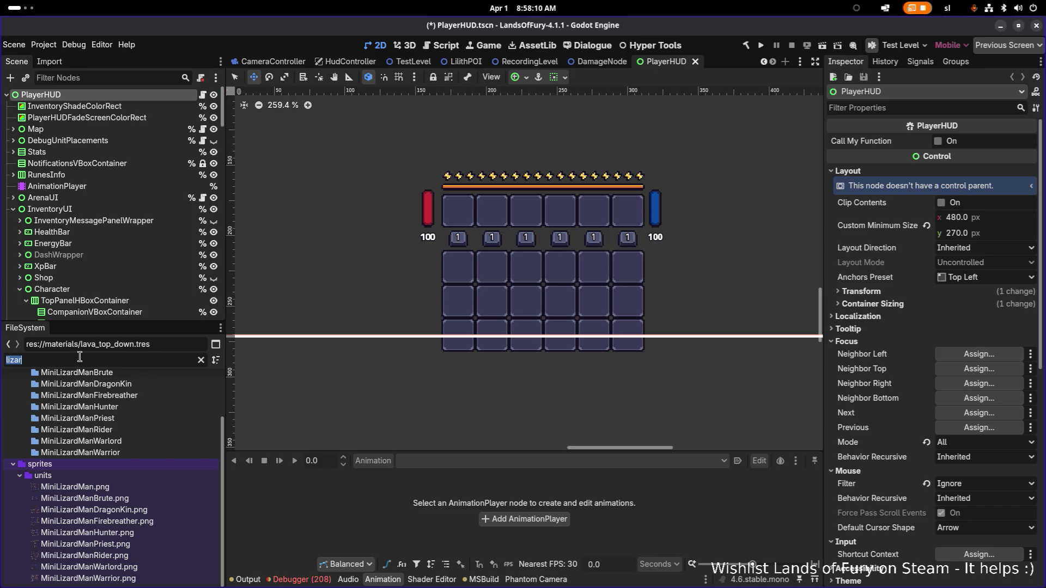
{"action": "type", "text": "affinit"}
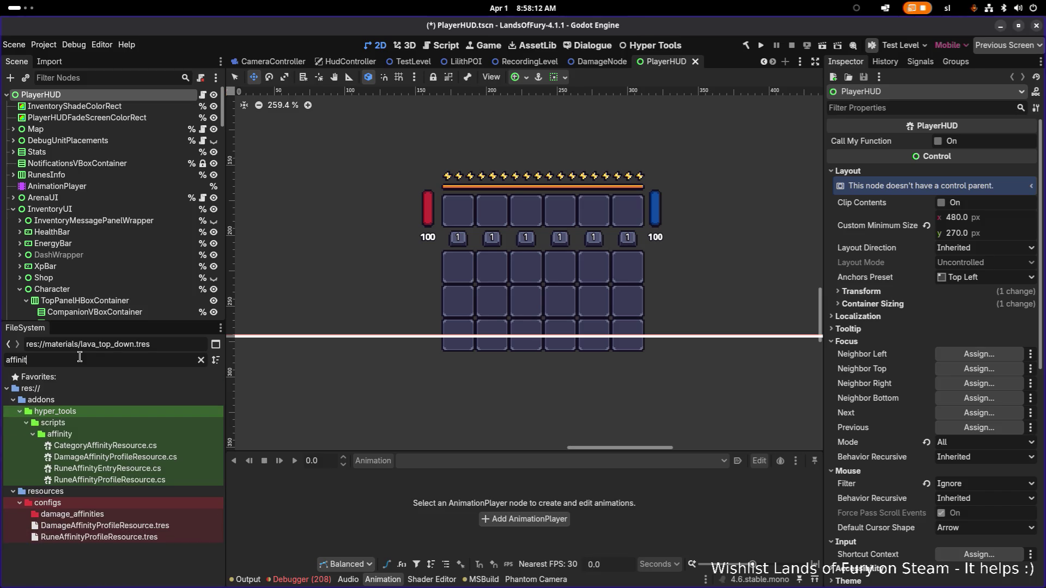
{"action": "left_click", "coordinate": [103, 525]}
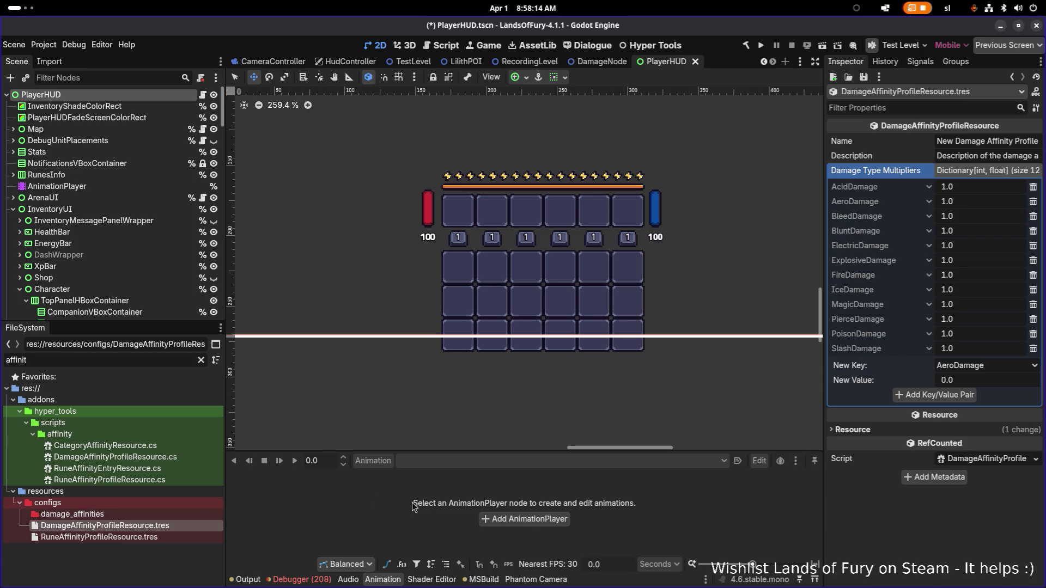
{"action": "left_click_drag", "start_coordinate": [822, 297], "coordinate": [707, 298]}
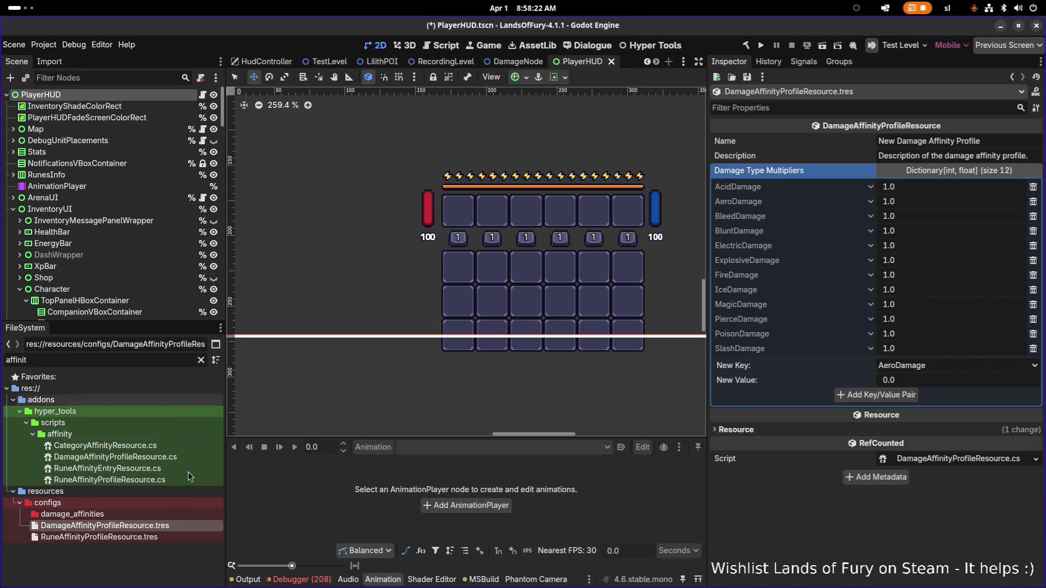
Refilter the files by 'repti', 'factio', then 'undead' and open Undead.tres
{"action": "left_click", "coordinate": [153, 360]}
{"action": "double_click", "coordinate": [153, 360]}
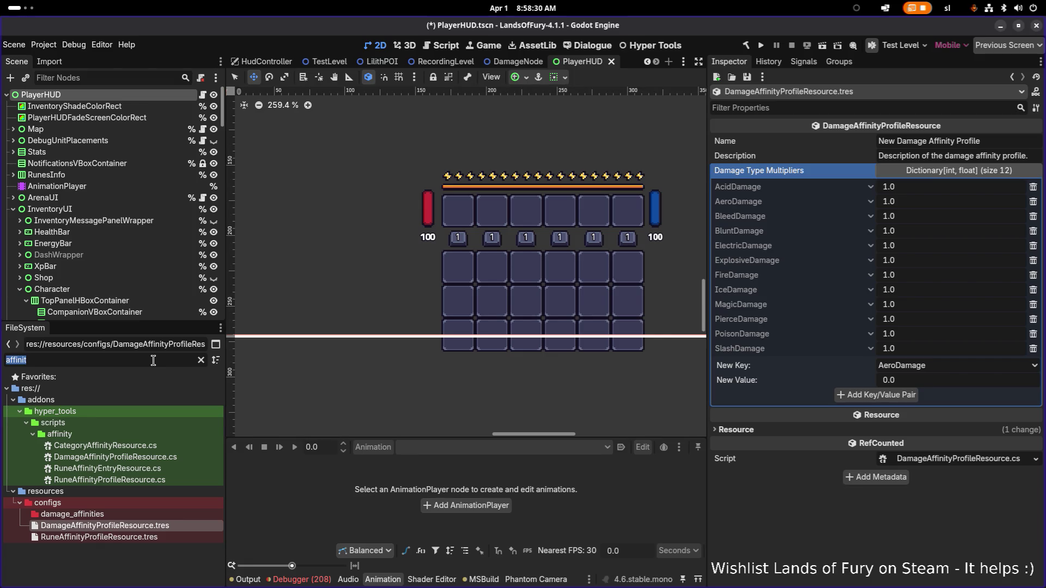
{"action": "type", "text": "rep"}
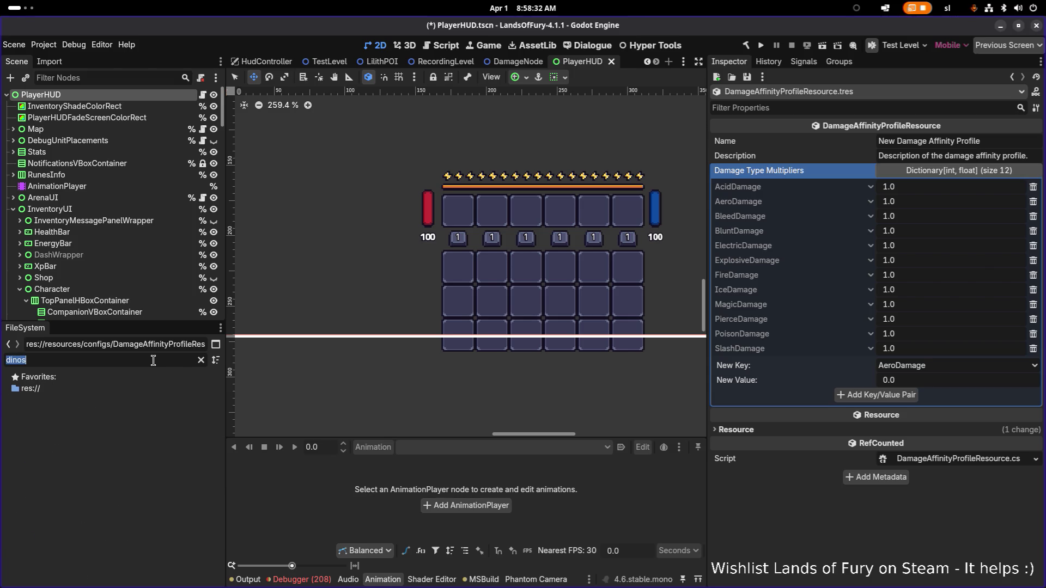
{"action": "type", "text": "ti"}
{"action": "double_click", "coordinate": [153, 360]}
{"action": "type", "text": "factio"}
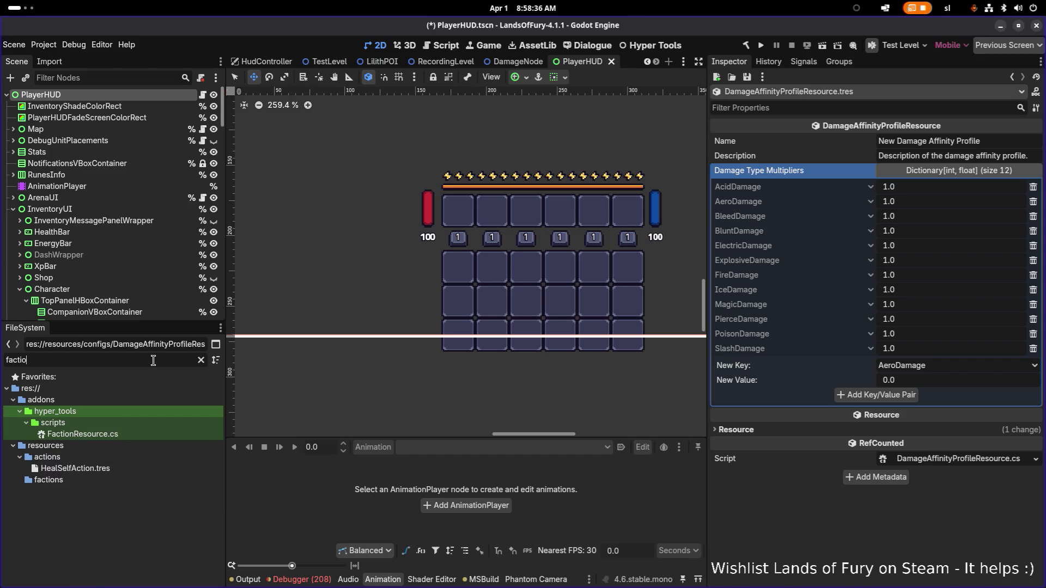
{"action": "double_click", "coordinate": [153, 360]}
{"action": "type", "text": "undead"}
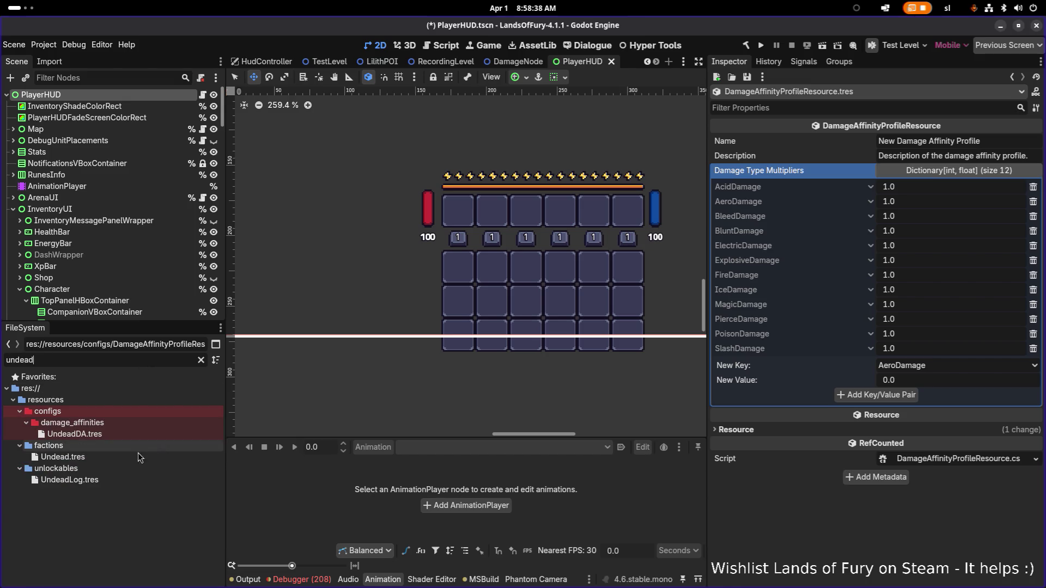
{"action": "left_click", "coordinate": [125, 457]}
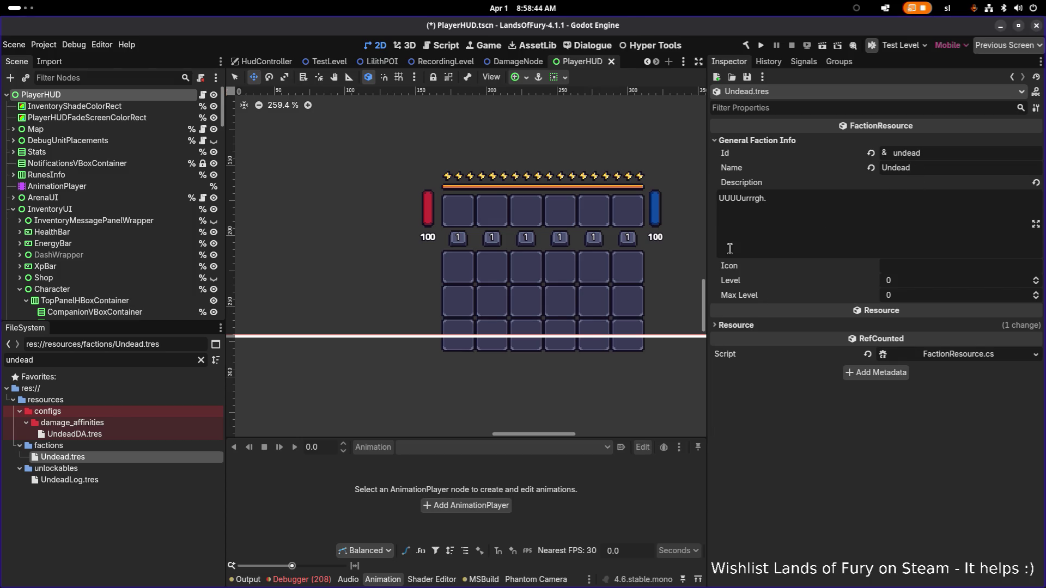
Inspect the UndeadDA.tres damage affinity profile, then return to the Undead.tres faction resource
{"action": "left_click", "coordinate": [156, 436]}
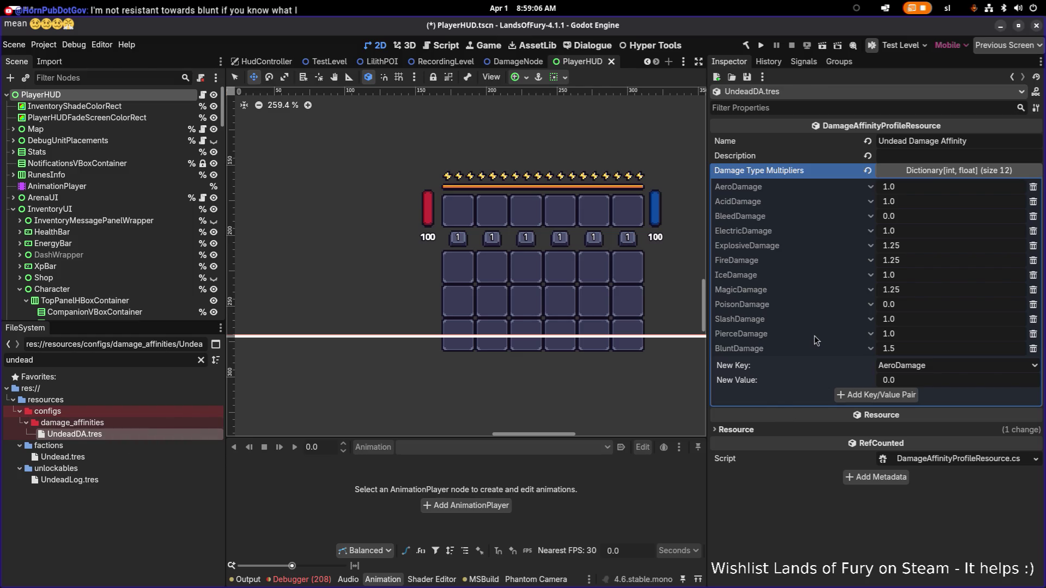
{"action": "left_click", "coordinate": [126, 458]}
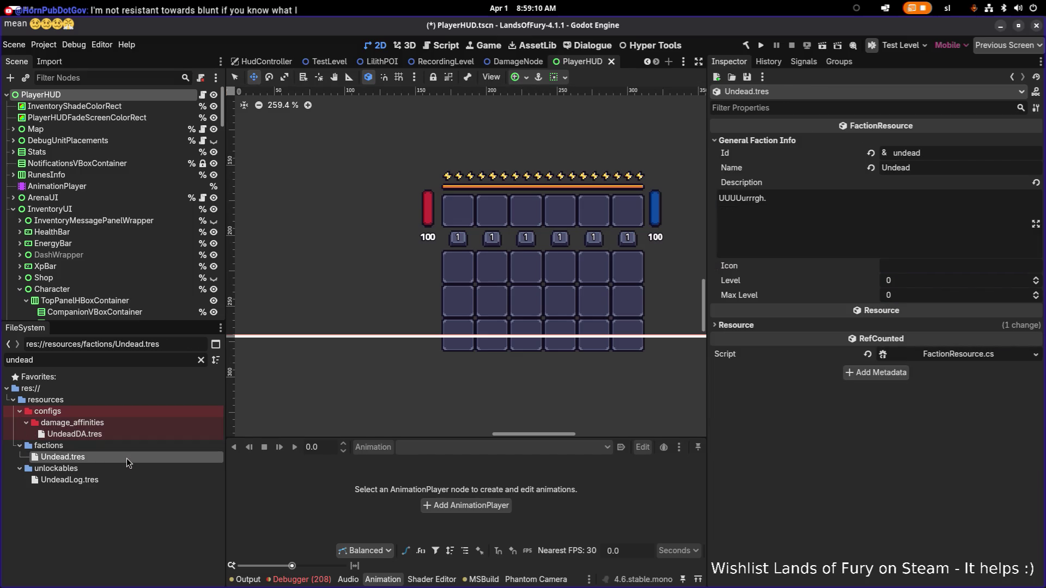
{"action": "right_click", "coordinate": [127, 459]}
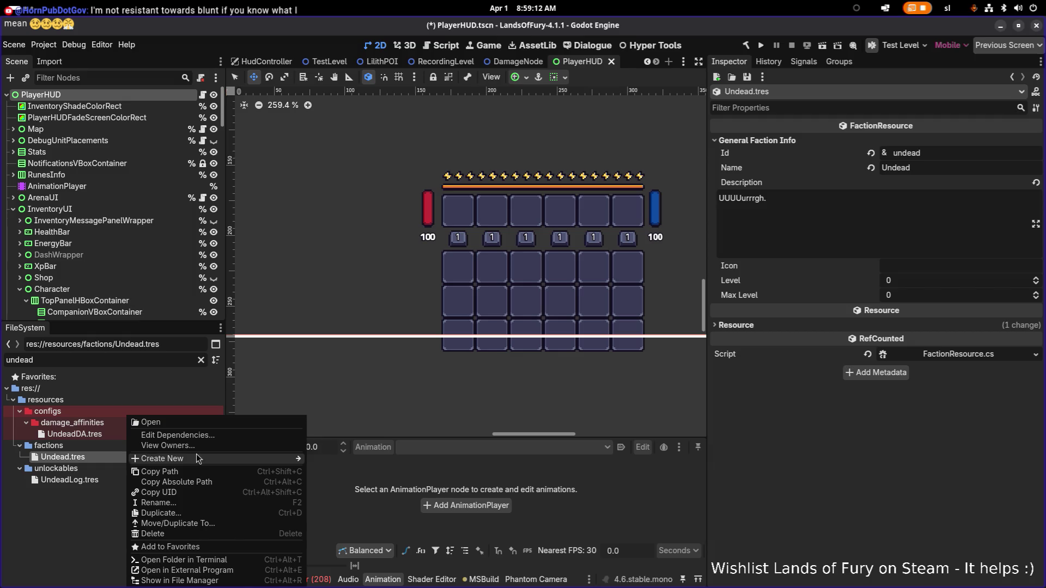
{"action": "mouse_move", "coordinate": [208, 462]}
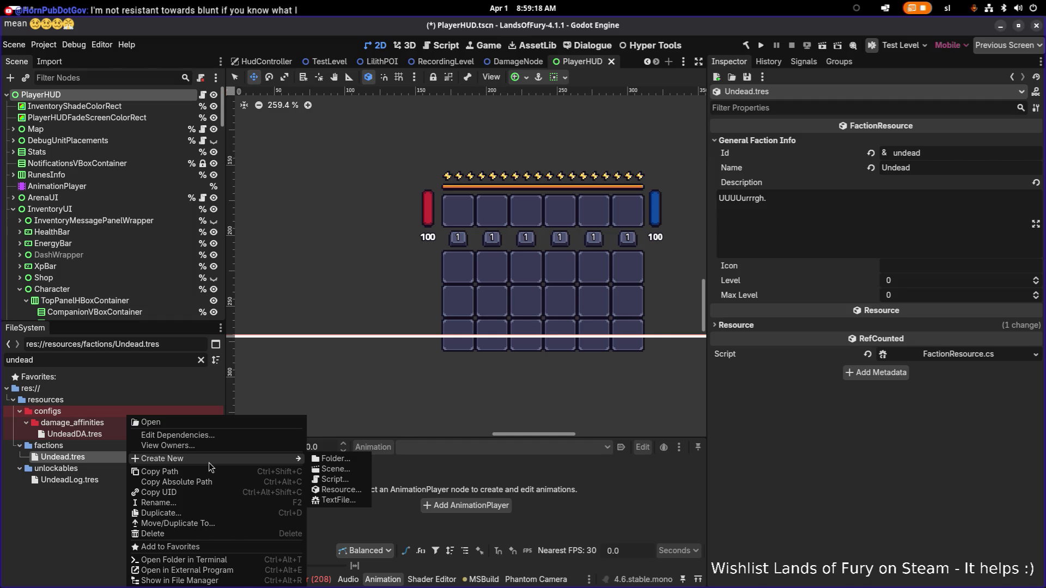
{"action": "key", "text": "Escape"}
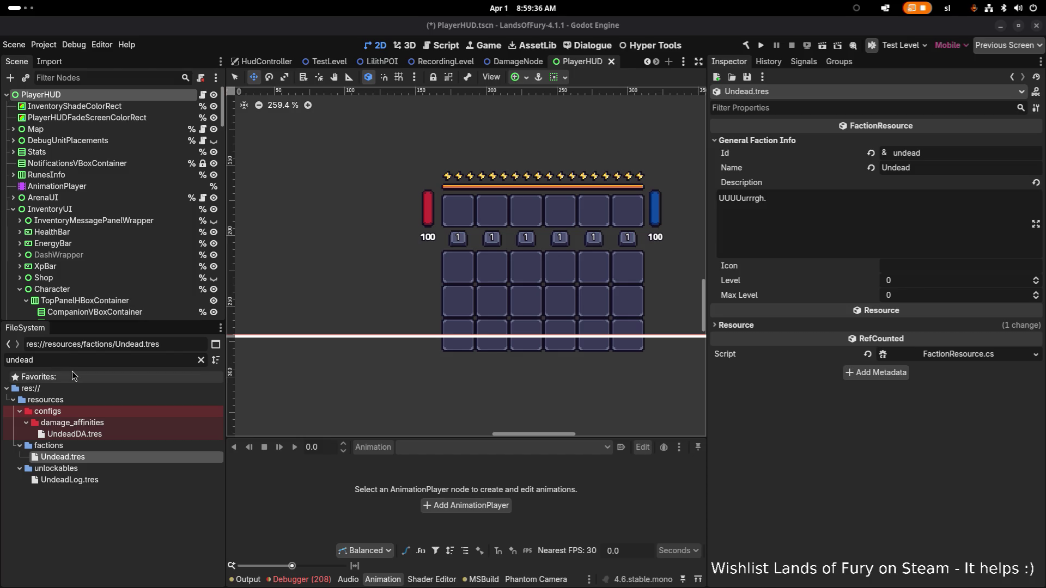
{"action": "left_click", "coordinate": [107, 480]}
{"action": "left_click", "coordinate": [120, 457]}
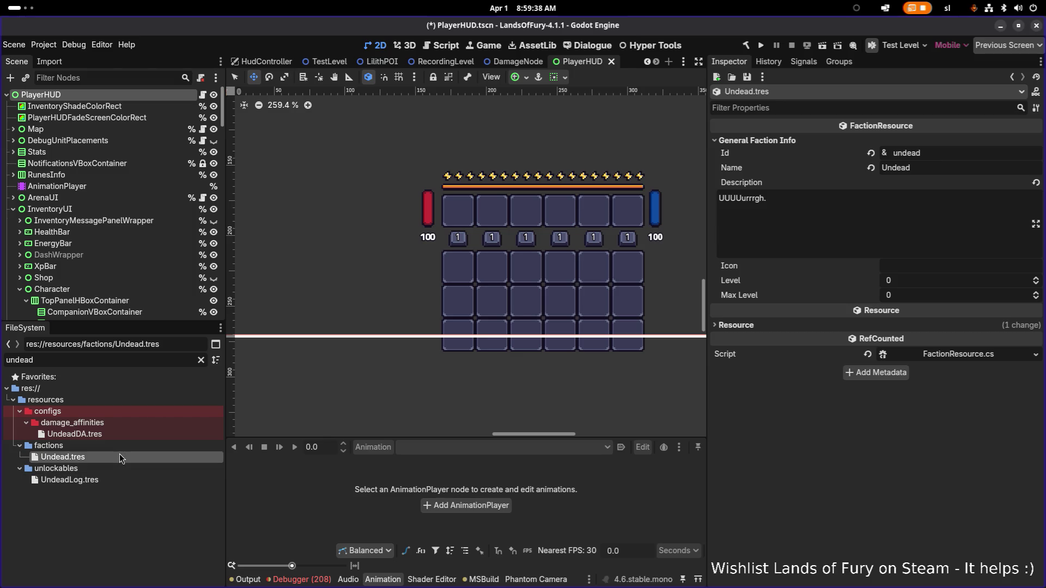
{"action": "key", "text": "ctrl+d"}
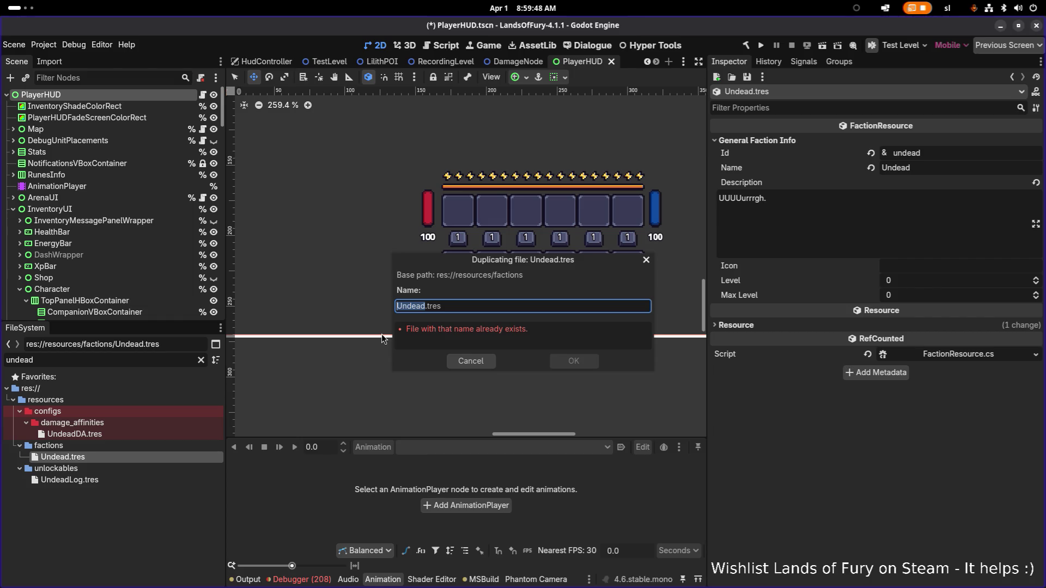
{"action": "key", "text": "Escape"}
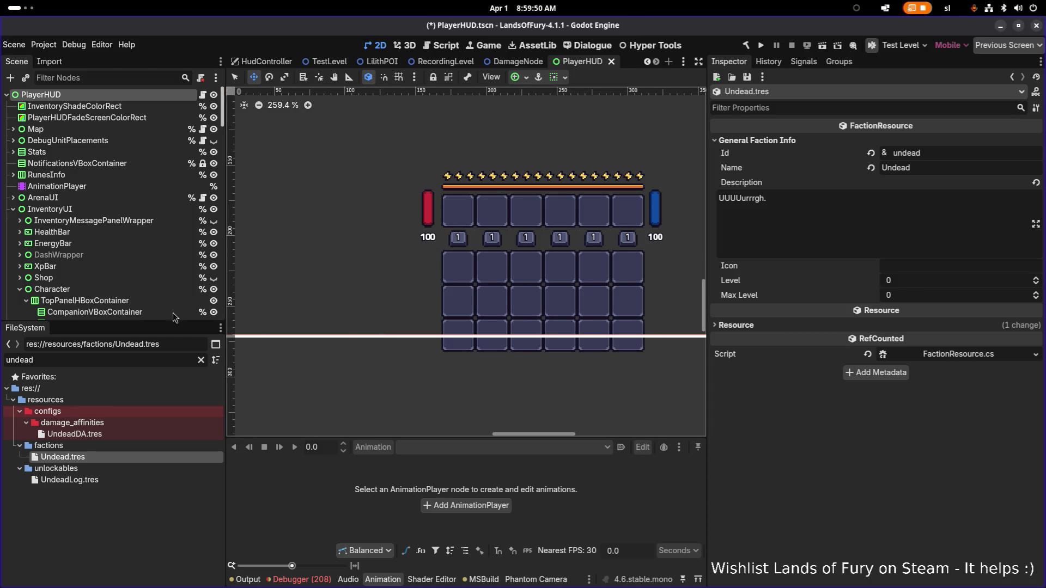
{"action": "double_click", "coordinate": [131, 360]}
Clear the FileSystem filter and select factions/Animals.tres
{"action": "type", "text": "ratf"}
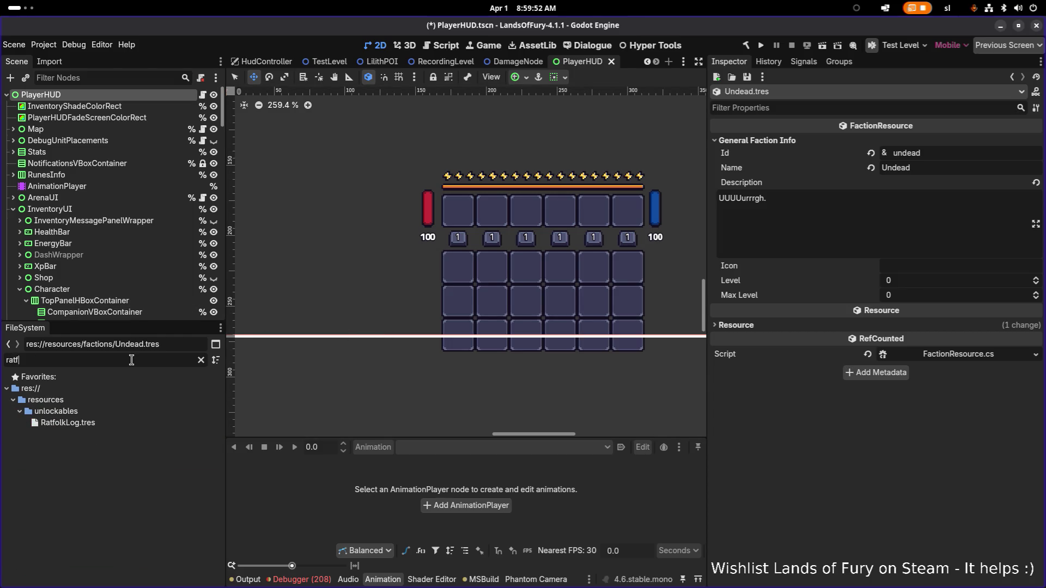
{"action": "key", "text": "BackSpace"}
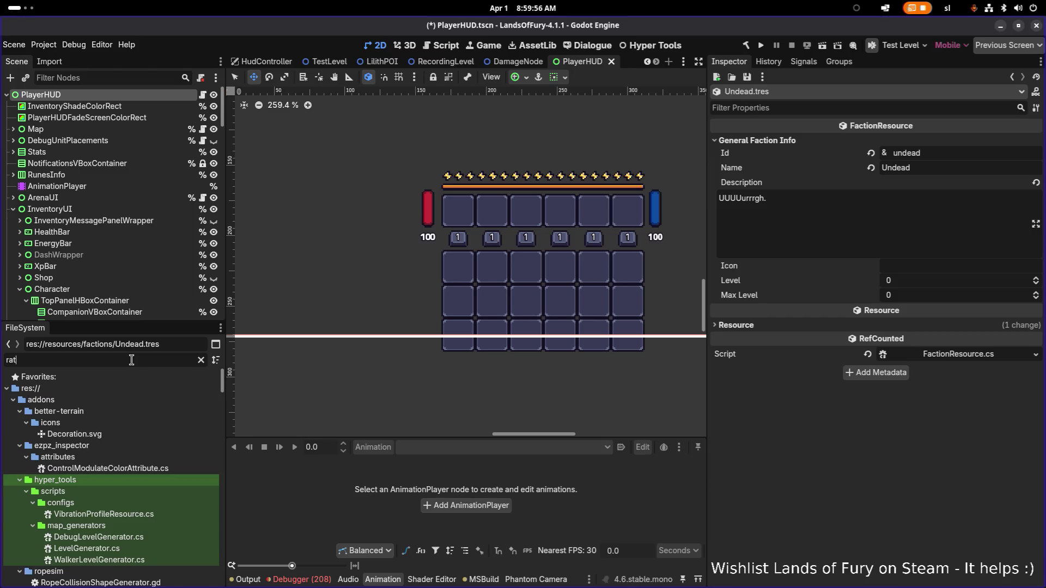
{"action": "key", "text": "BackSpace"}
{"action": "key", "text": "BackSpace"}
{"action": "key", "text": "BackSpace"}
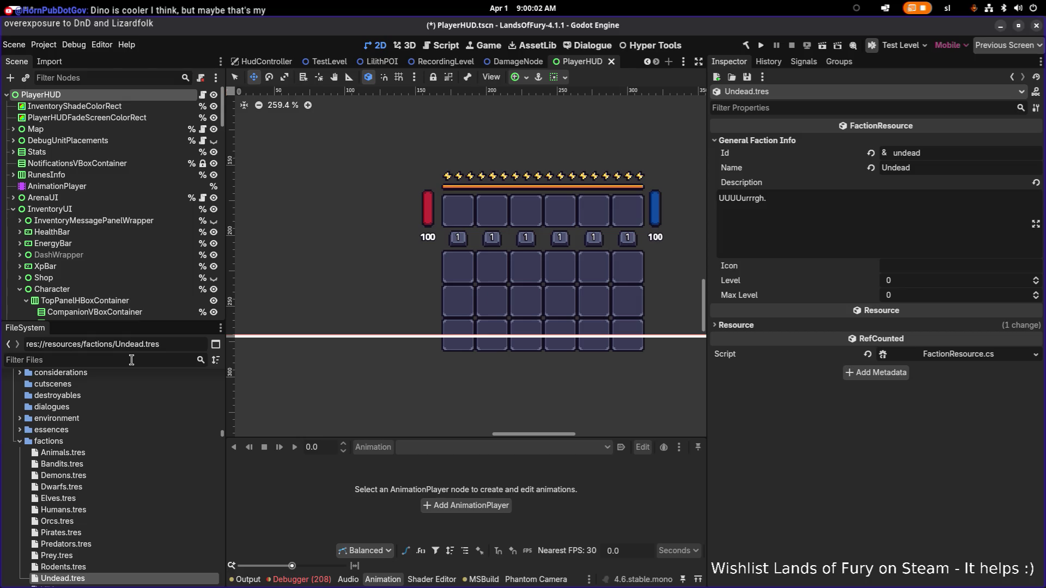
{"action": "scroll", "coordinate": [94, 432], "scroll_direction": "down", "scroll_amount": 1}
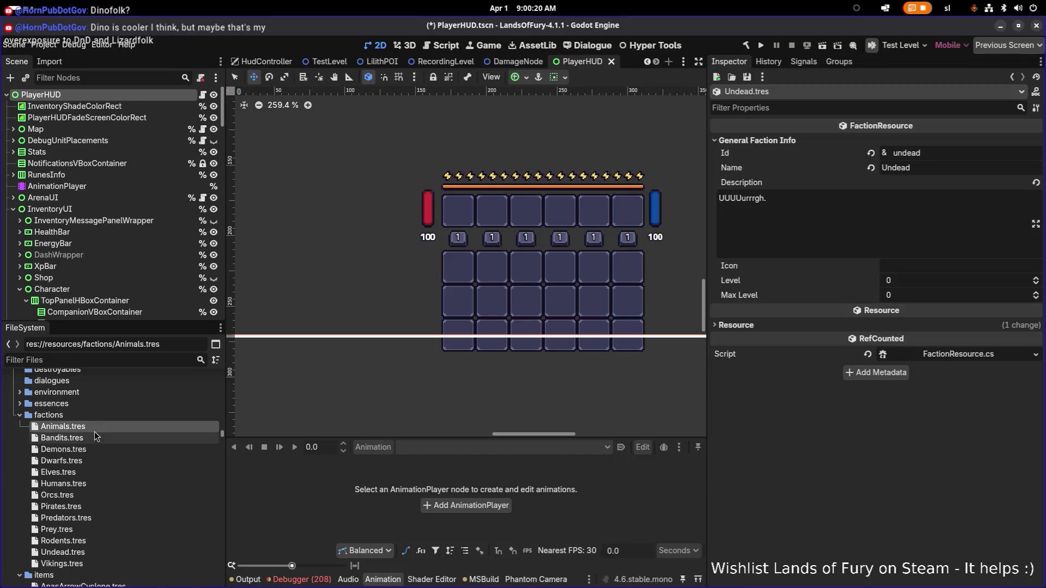
{"action": "left_click", "coordinate": [92, 440]}
{"action": "left_click", "coordinate": [96, 427]}
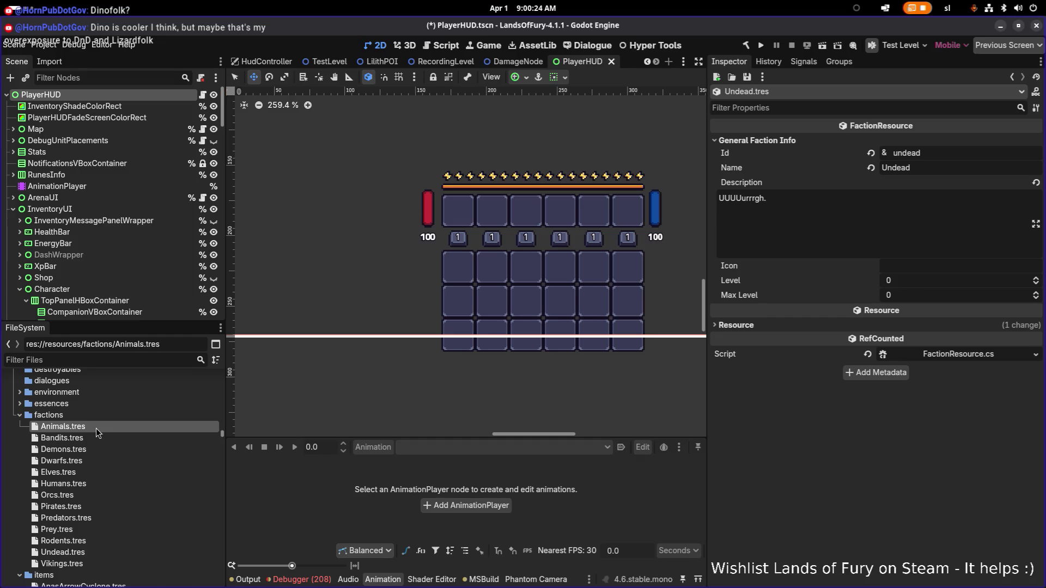
Duplicate Animals.tres as Dinofolk.tres
{"action": "key", "text": "ctrl+d"}
{"action": "type", "text": "Dino"}
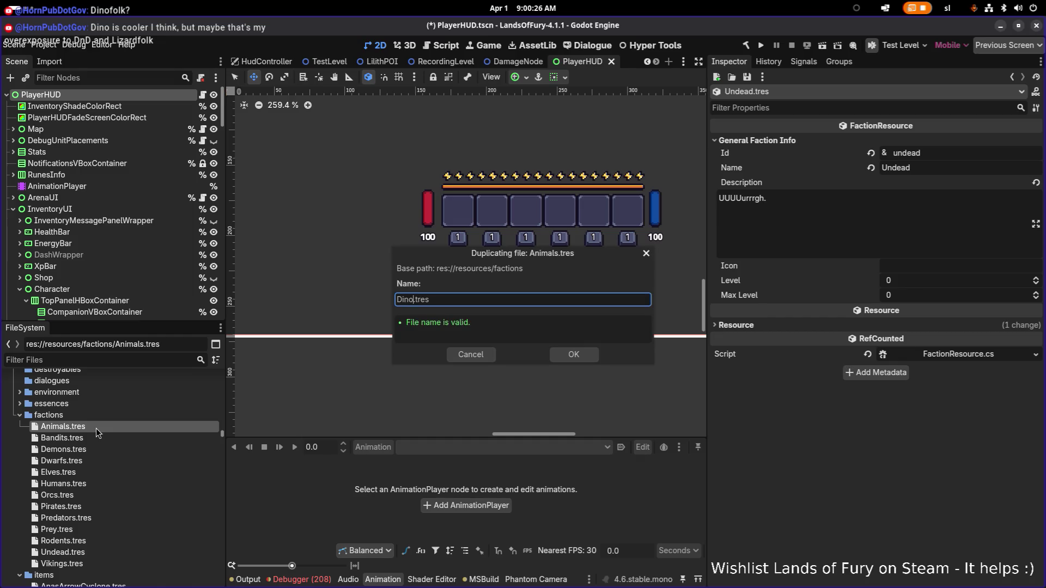
{"action": "type", "text": "fole"}
{"action": "key", "text": "BackSpace"}
{"action": "type", "text": "k"}
{"action": "key", "text": "Return"}
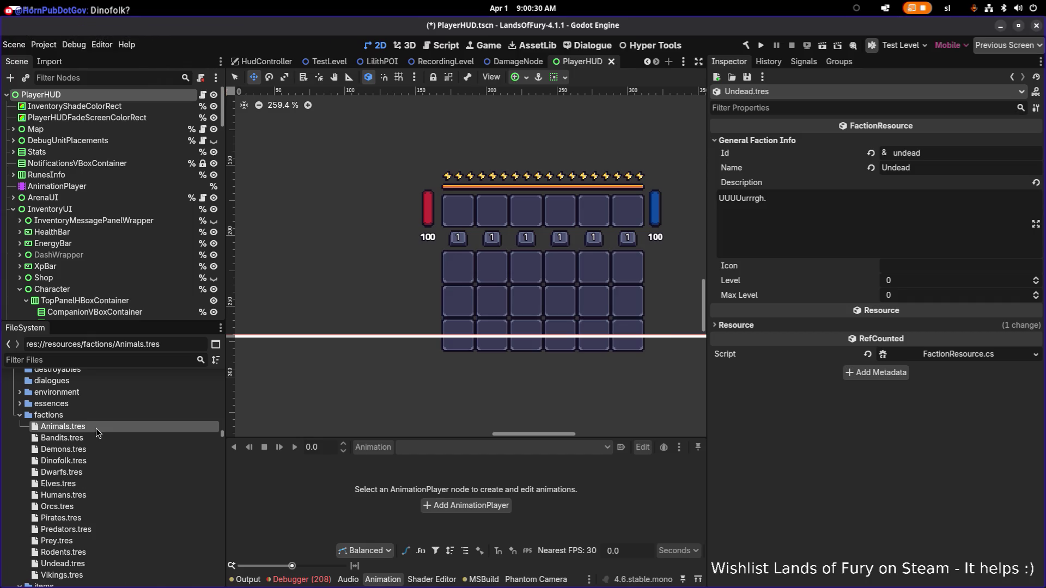
In Dinofolk.tres's General Faction Info, set Id to dinofolk and Name to FACTION_NAME_DINO_FOLK
{"action": "left_click", "coordinate": [116, 461]}
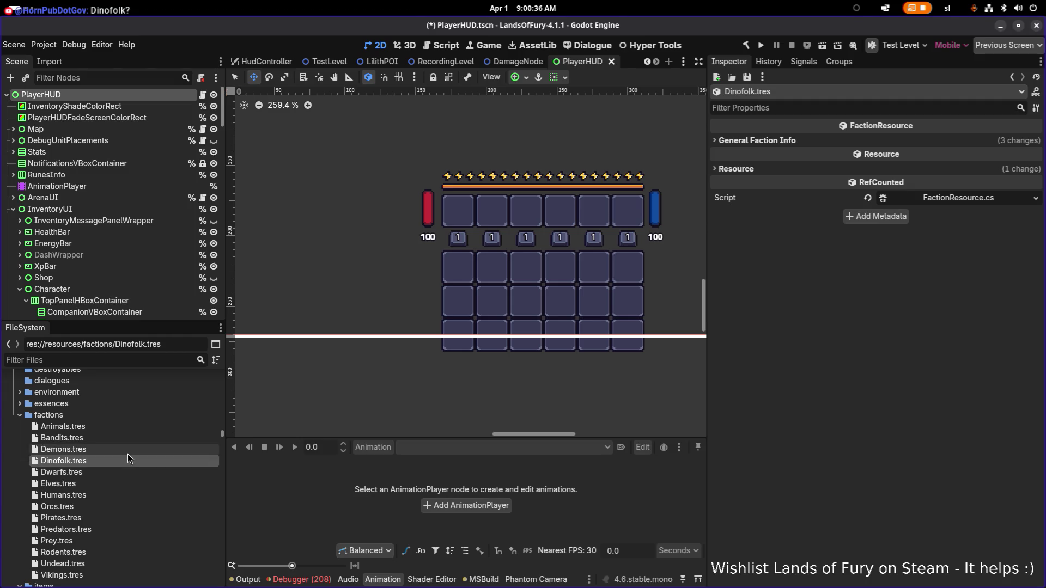
{"action": "left_click", "coordinate": [813, 142]}
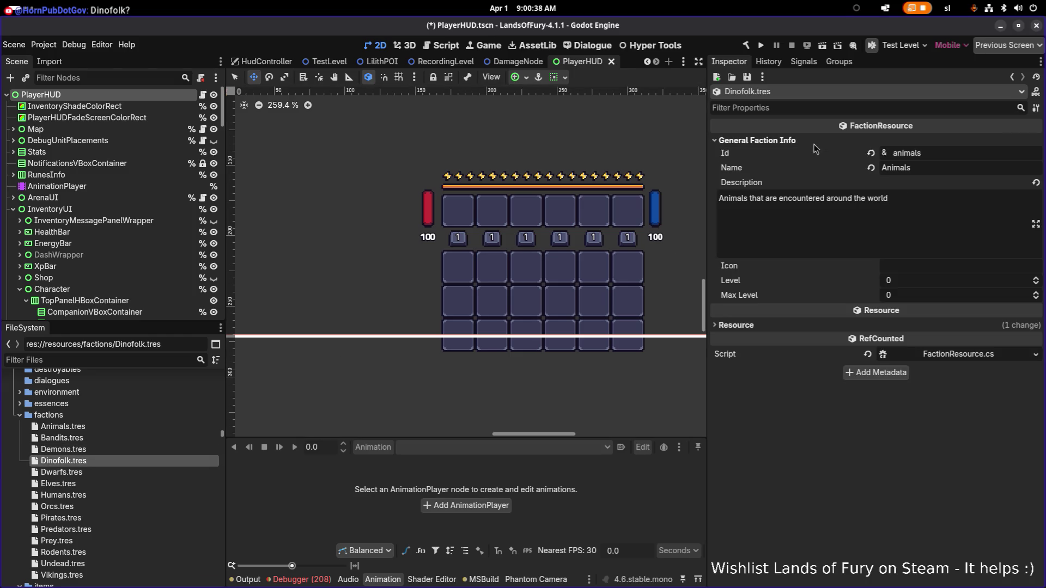
{"action": "double_click", "coordinate": [948, 153]}
{"action": "type", "text": "d"}
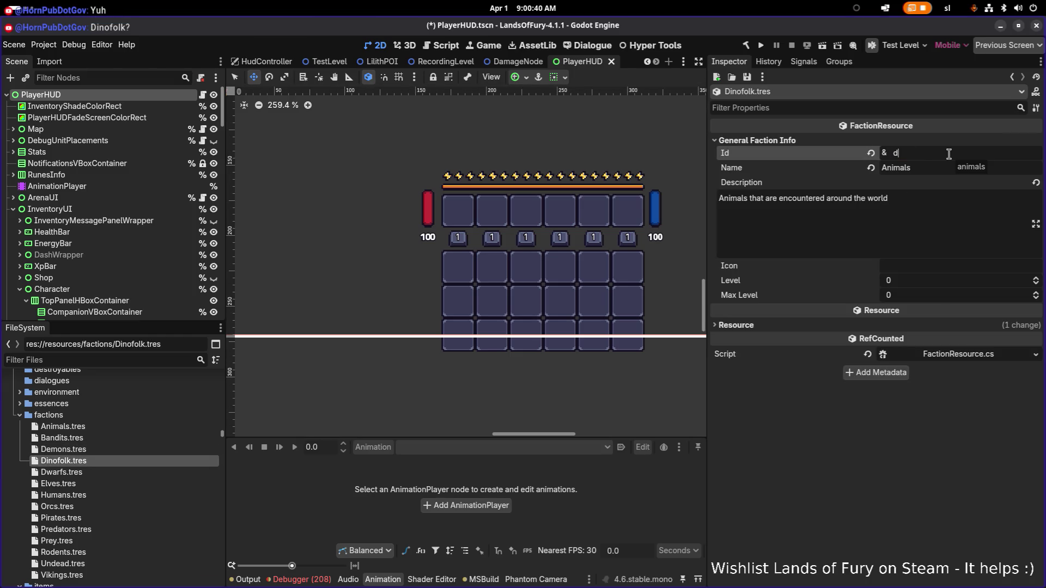
{"action": "type", "text": "inofolk"}
{"action": "key", "text": "Tab"}
{"action": "key", "text": "ctrl+a"}
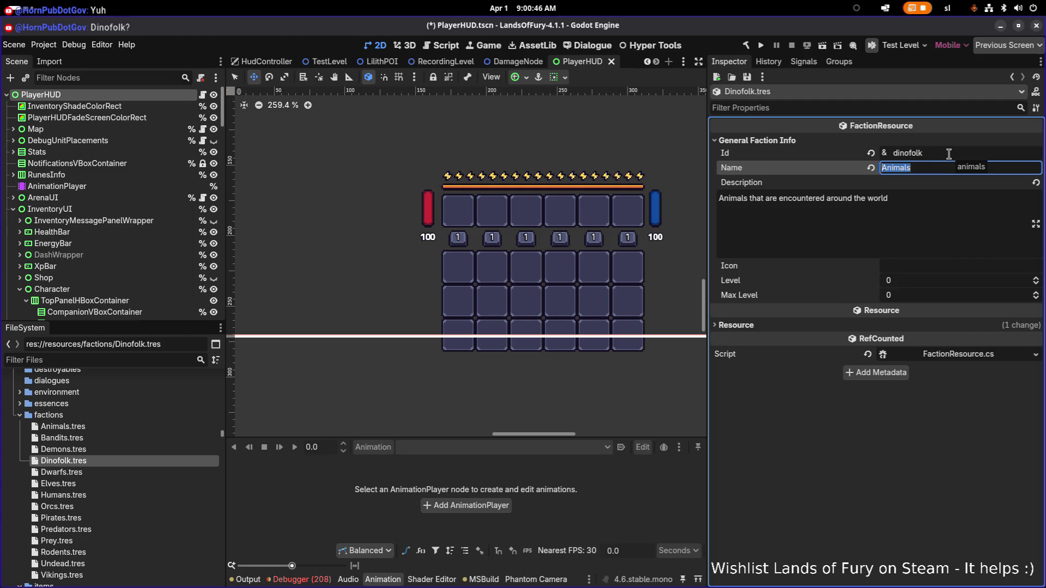
{"action": "type", "text": "FACTION_"}
{"action": "type", "text": "NAME_DI"}
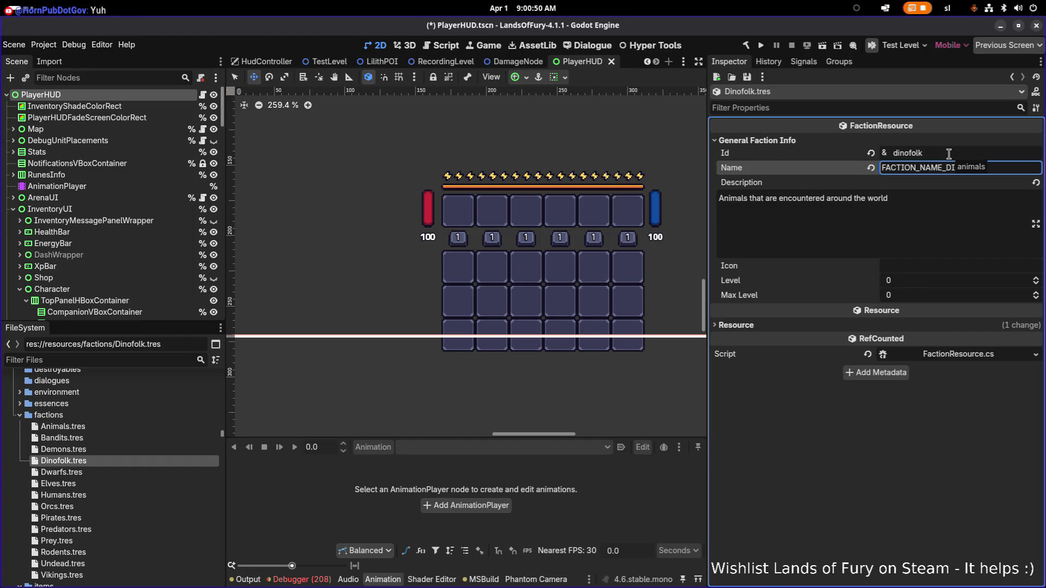
{"action": "type", "text": "NO"}
{"action": "type", "text": "FOL"}
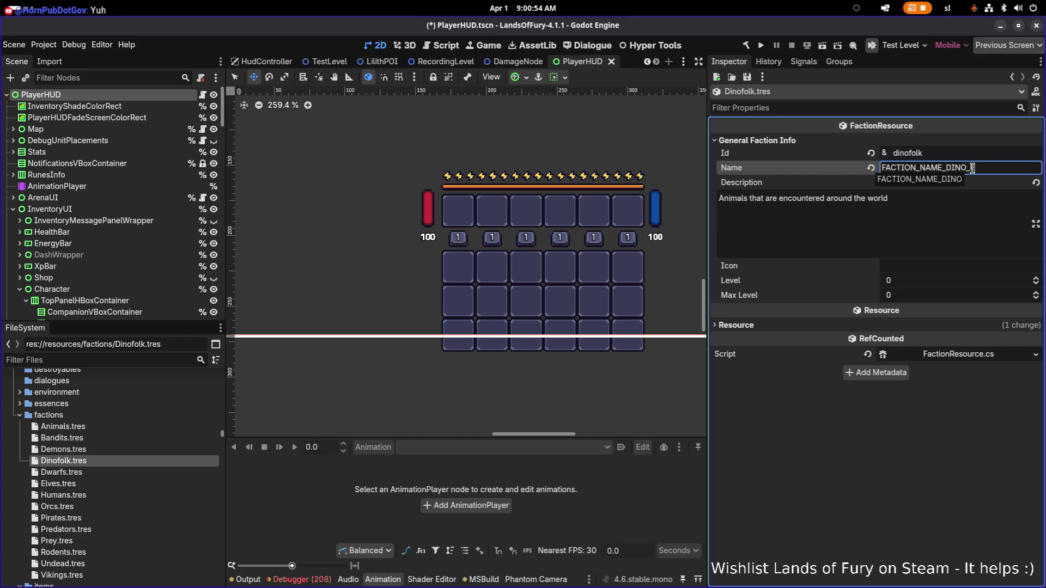
{"action": "type", "text": "O"}
{"action": "type", "text": "LK"}
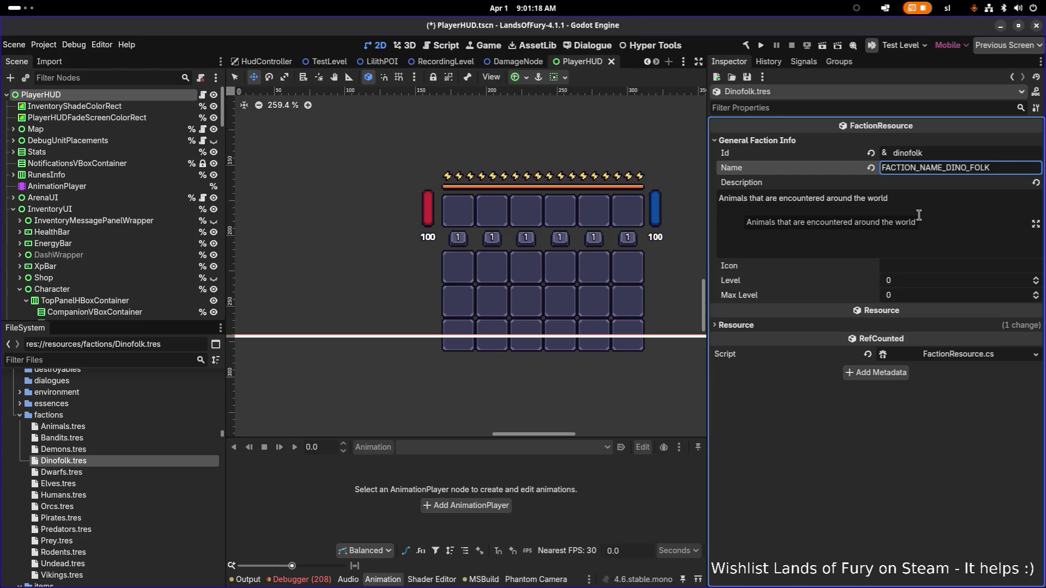
Set Description to FACTION_DESCRIPTION_DINO_FOLK by reusing the copied name key
{"action": "key", "text": "ctrl+a"}
{"action": "key", "text": "ctrl+c"}
{"action": "key", "text": "Tab"}
{"action": "key", "text": "ctrl+a"}
{"action": "key", "text": "ctrl+v"}
{"action": "key", "text": "Home"}
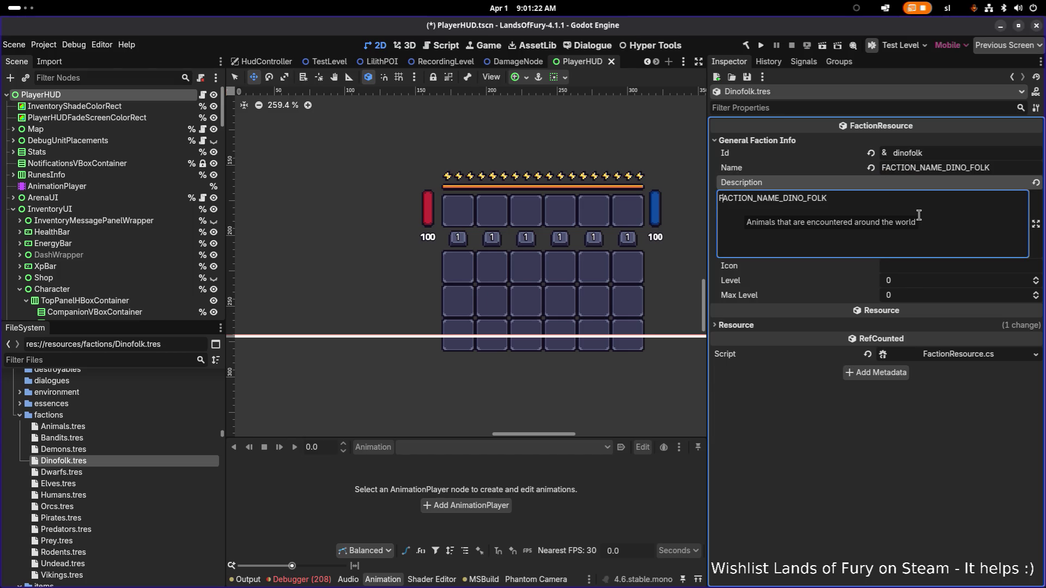
{"action": "key", "text": "Left"}
{"action": "key", "text": "shift+Right"}
{"action": "key", "text": "shift+Right"}
{"action": "key", "text": "shift+Right"}
{"action": "key", "text": "shift+Left"}
{"action": "type", "text": "DESCRIPTION"}
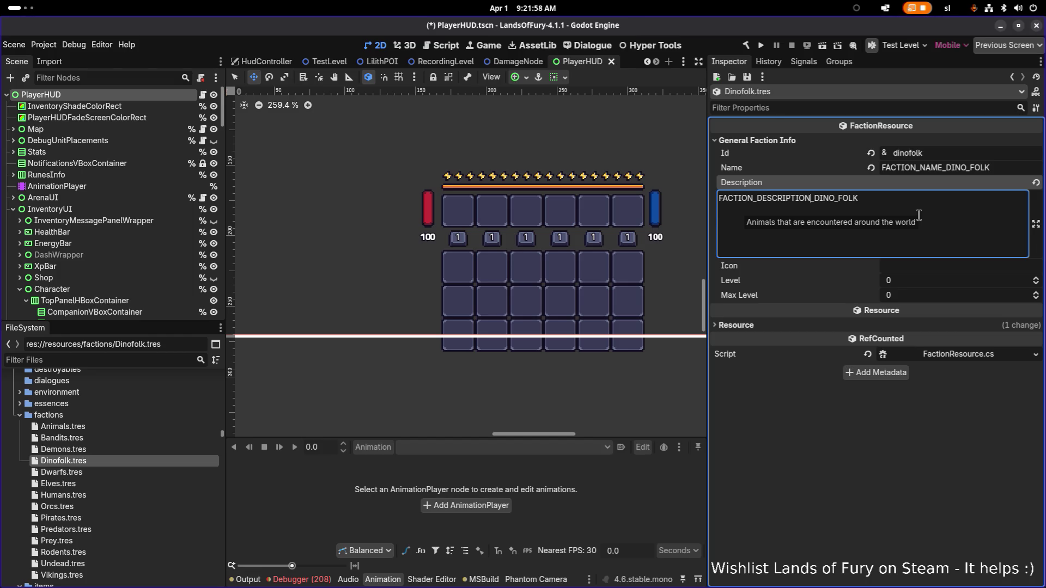
Commit the FACTION_DESCRIPTION_DINO_FOLK description on Dinofolk.tres and save with Ctrl+S
{"action": "left_click", "coordinate": [907, 211]}
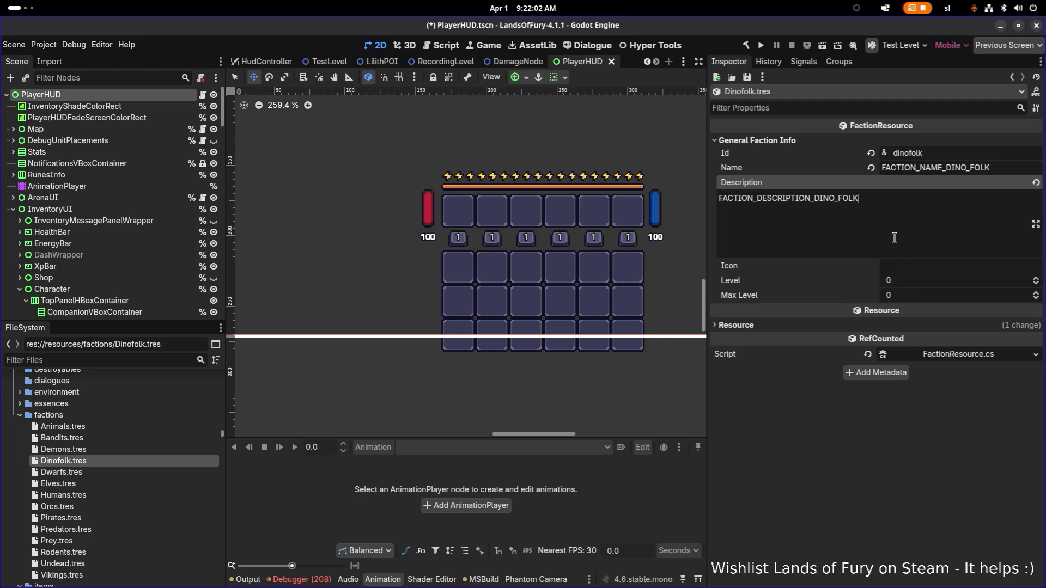
{"action": "key", "text": "ctrl+s"}
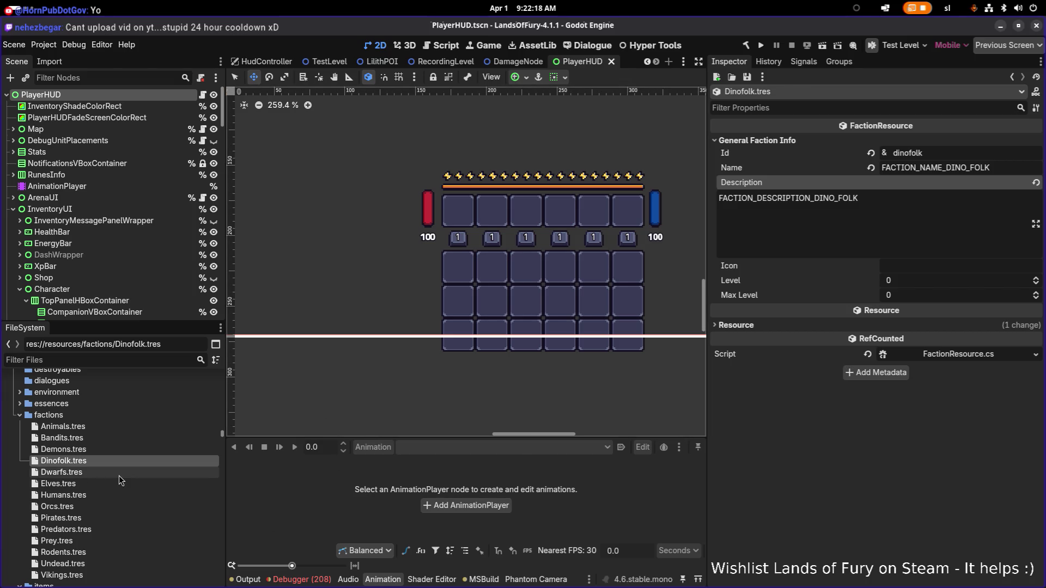
Rename the Rodents faction file to Ratfolk.tres
{"action": "scroll", "coordinate": [119, 475], "scroll_direction": "down", "scroll_amount": 5}
{"action": "scroll", "coordinate": [119, 475], "scroll_direction": "up", "scroll_amount": 4}
{"action": "left_click", "coordinate": [93, 413]}
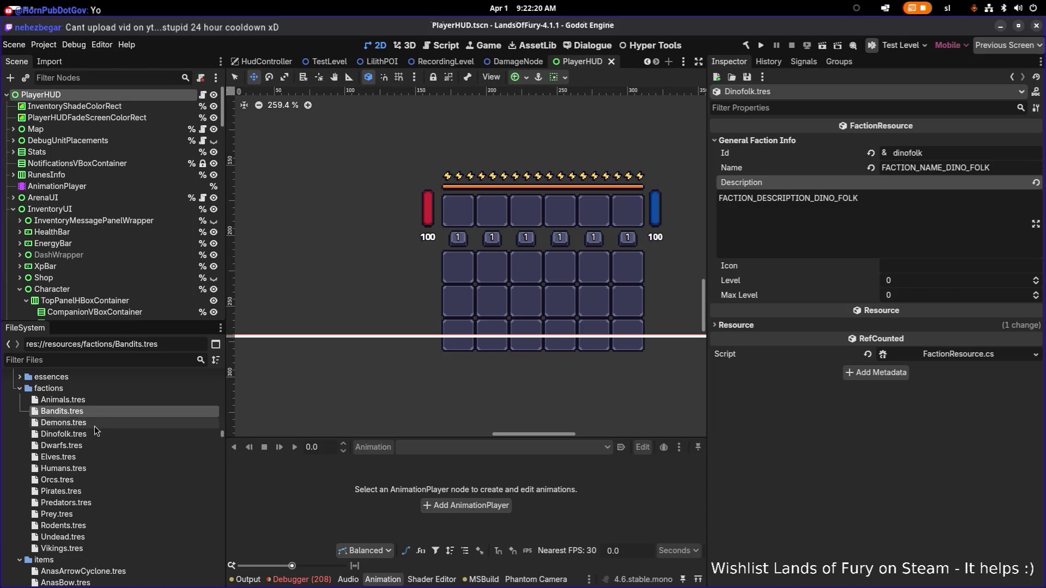
{"action": "left_click", "coordinate": [92, 434]}
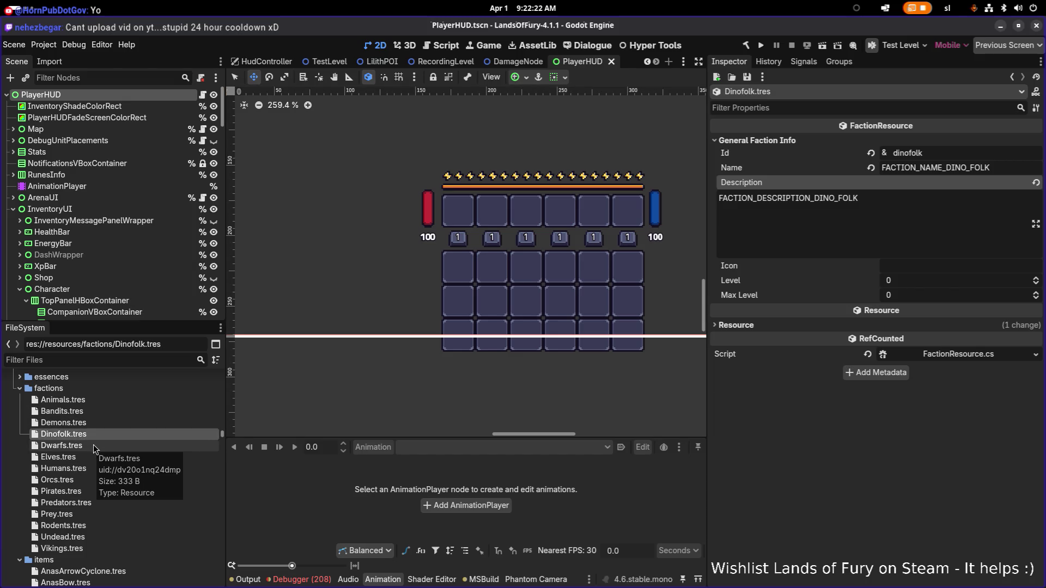
{"action": "left_click", "coordinate": [81, 527]}
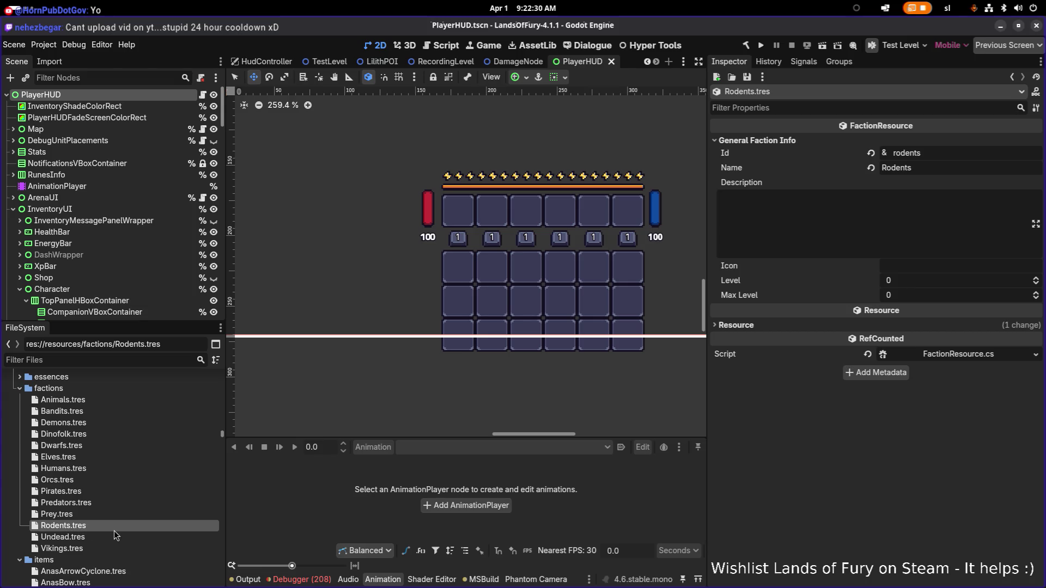
{"action": "key", "text": "F2"}
{"action": "type", "text": "Ratfolk.tres"}
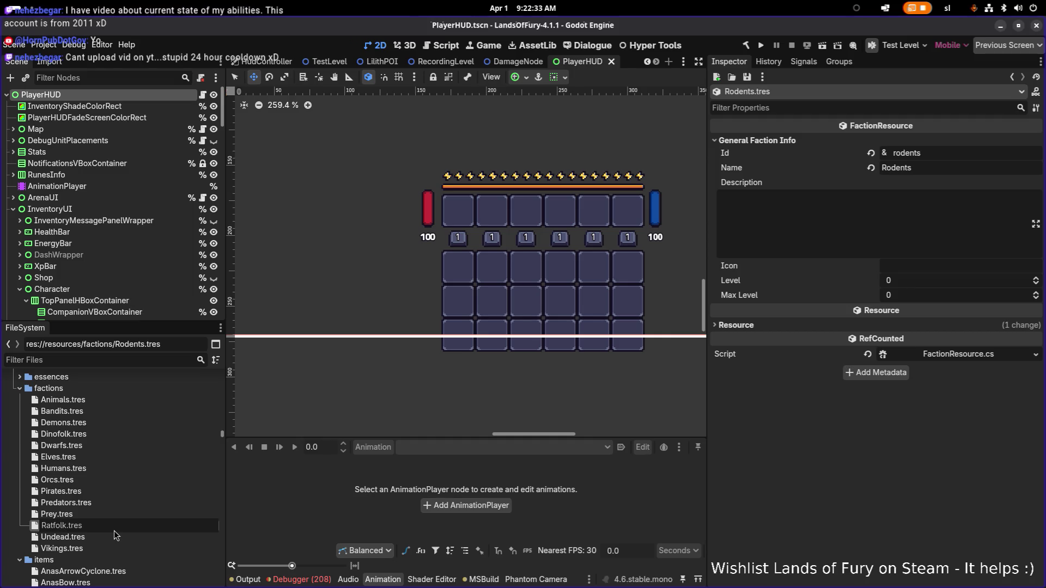
{"action": "key", "text": "Return"}
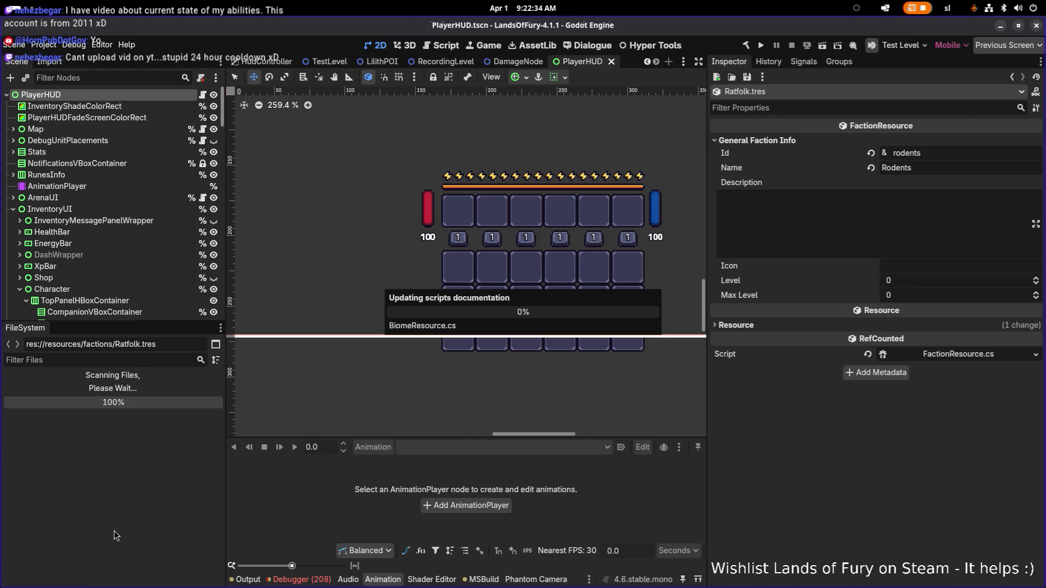
Set the faction id to ratfolk and the name to FACTION_NAME_RATFOLK
{"action": "double_click", "coordinate": [941, 154]}
{"action": "type", "text": "ratfolk"}
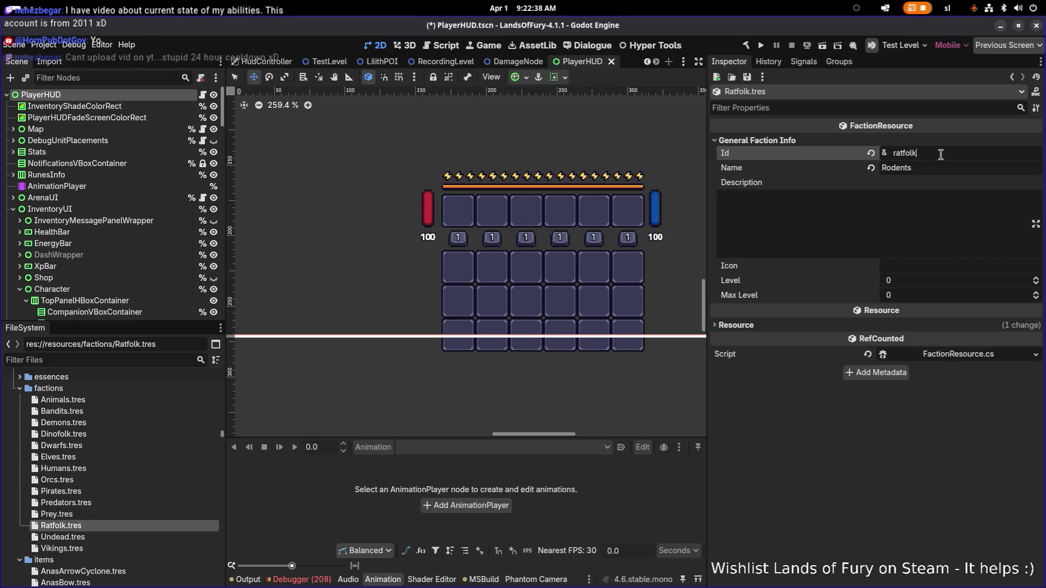
{"action": "key", "text": "Tab"}
{"action": "type", "text": "FACTION_"}
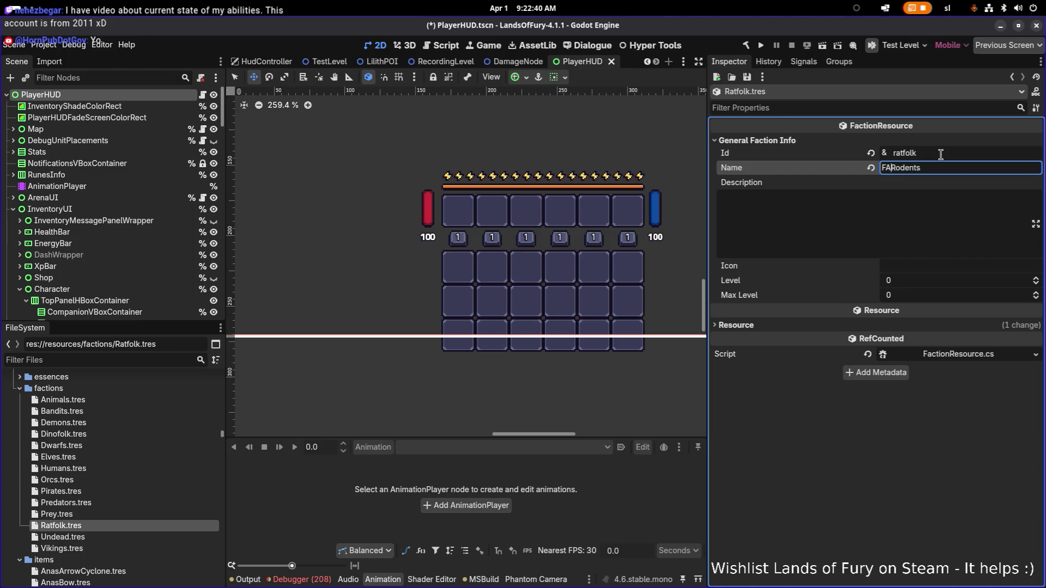
{"action": "type", "text": "NAME_RATFOLK"}
{"action": "key", "text": "shift+End"}
{"action": "key", "text": "Delete"}
Set the description to FACTION_DESCRIPTION_RATFOLK and save the faction
{"action": "key", "text": "ctrl+a"}
{"action": "key", "text": "ctrl+c"}
{"action": "key", "text": "Tab"}
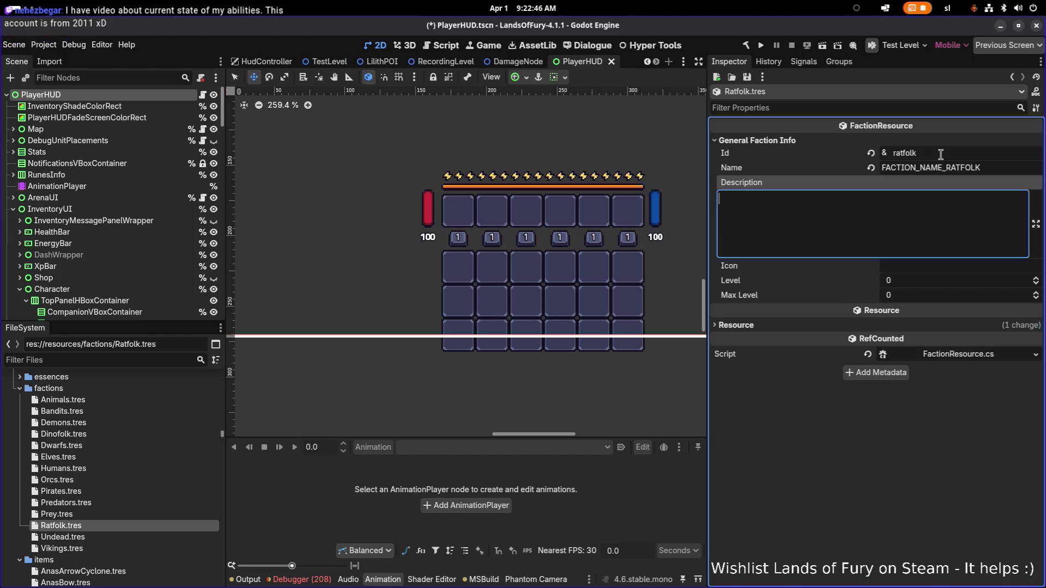
{"action": "key", "text": "ctrl+v"}
{"action": "key", "text": "shift+Right"}
{"action": "key", "text": "shift+Right"}
{"action": "key", "text": "shift+Right"}
{"action": "type", "text": "DESCRIPTION"}
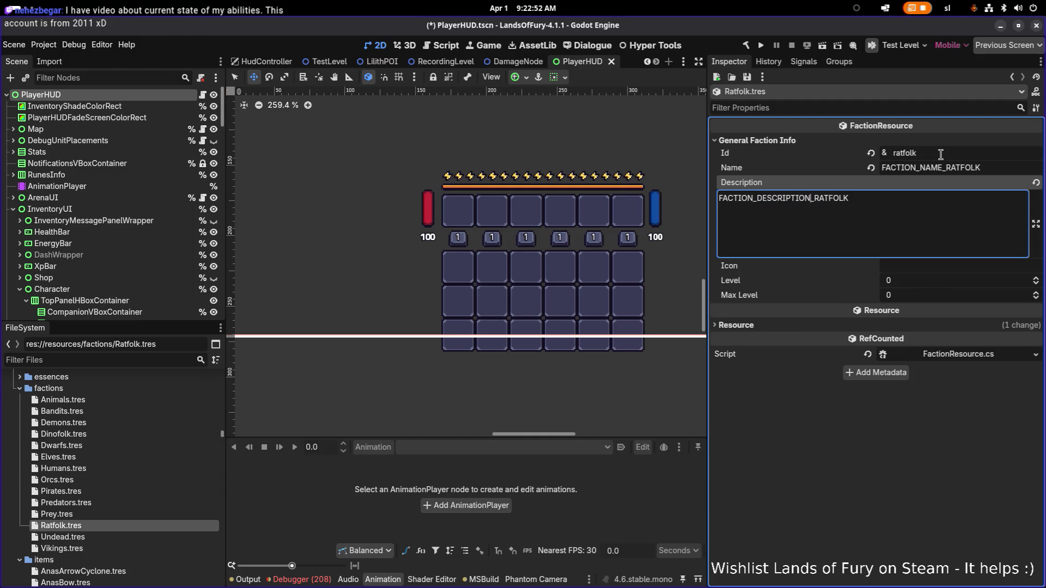
{"action": "key", "text": "ctrl+s"}
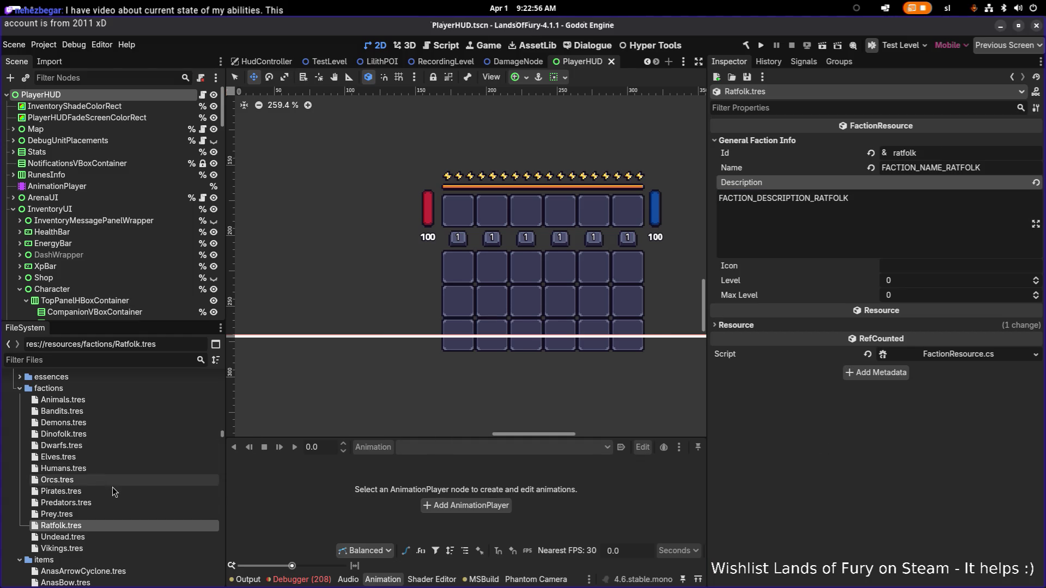
{"action": "left_click", "coordinate": [106, 430]}
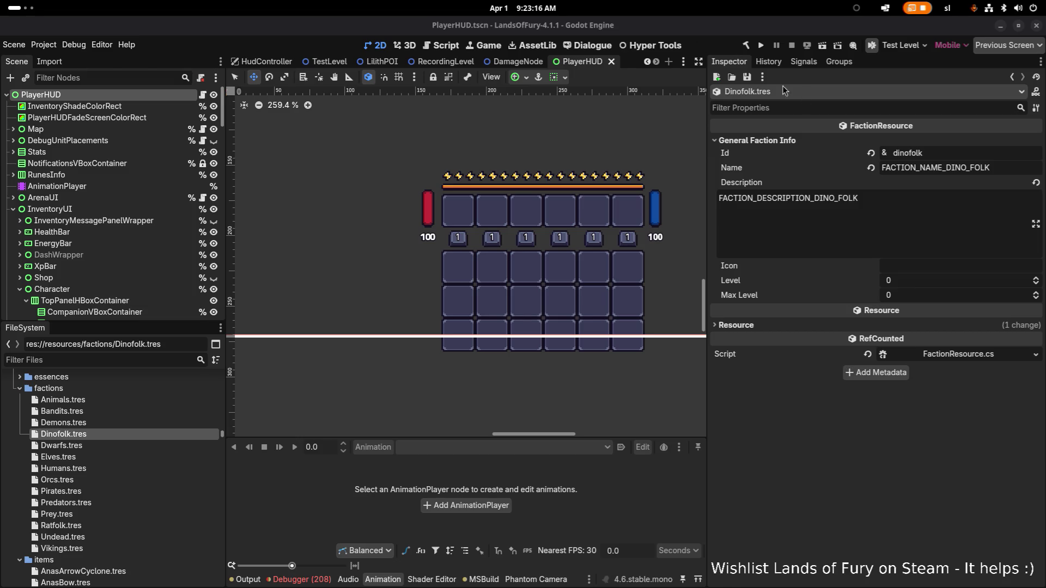
Change Dinofolk's keys to FACTION_NAME_DINOFOLK and FACTION_DESCRIPTION_DINOFOLK and save
{"action": "left_click", "coordinate": [968, 168]}
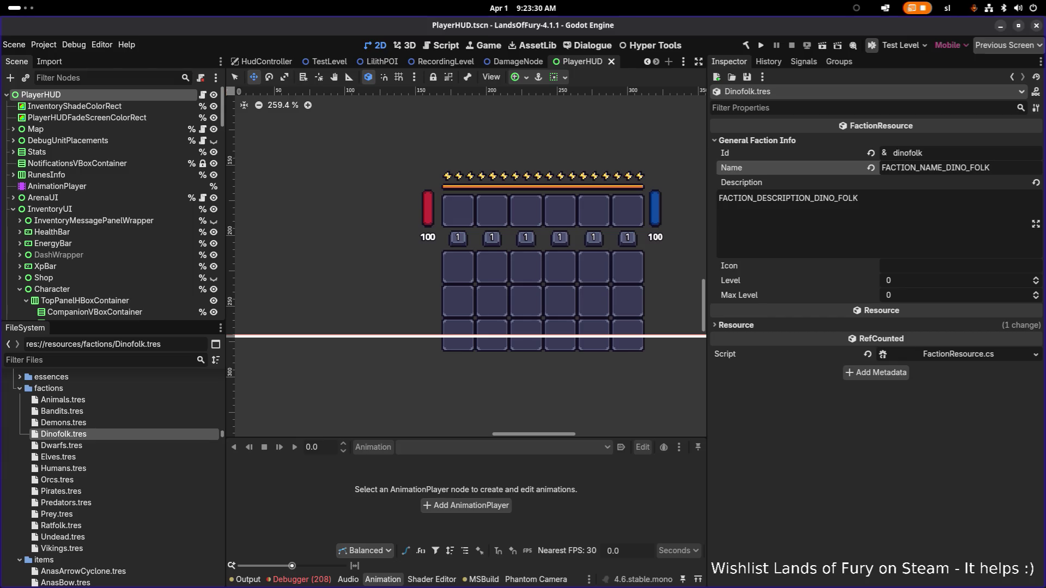
{"action": "left_click", "coordinate": [986, 168]}
{"action": "key", "text": "Left"}
{"action": "key", "text": "Left"}
{"action": "key", "text": "Left"}
{"action": "key", "text": "BackSpace"}
{"action": "key", "text": "Tab"}
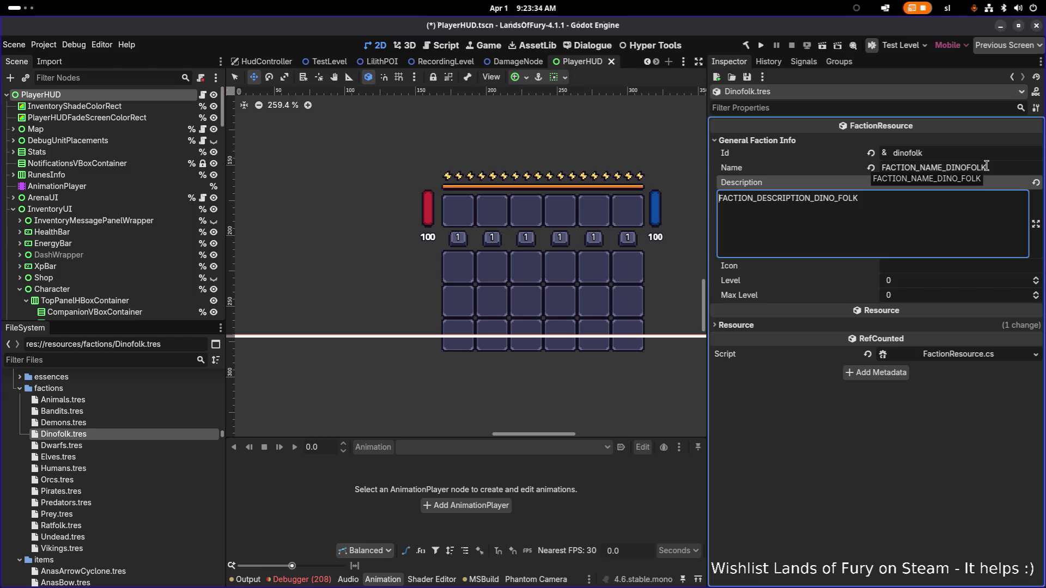
{"action": "key", "text": "Left"}
{"action": "key", "text": "Left"}
{"action": "key", "text": "Left"}
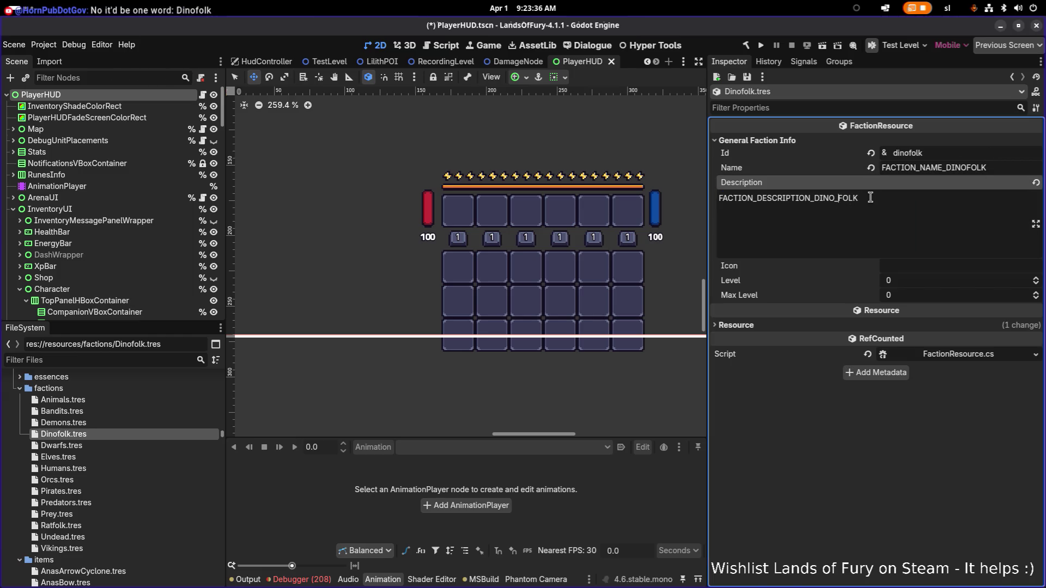
{"action": "key", "text": "BackSpace"}
{"action": "key", "text": "ctrl+s"}
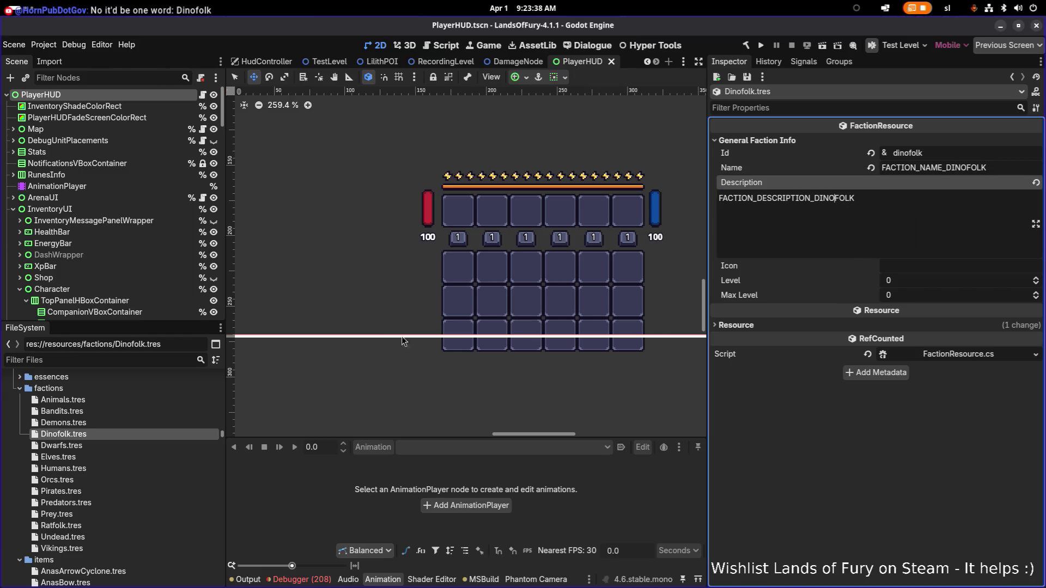
Reopen Ratfolk.tres, check its description, and save
{"action": "left_click", "coordinate": [107, 524]}
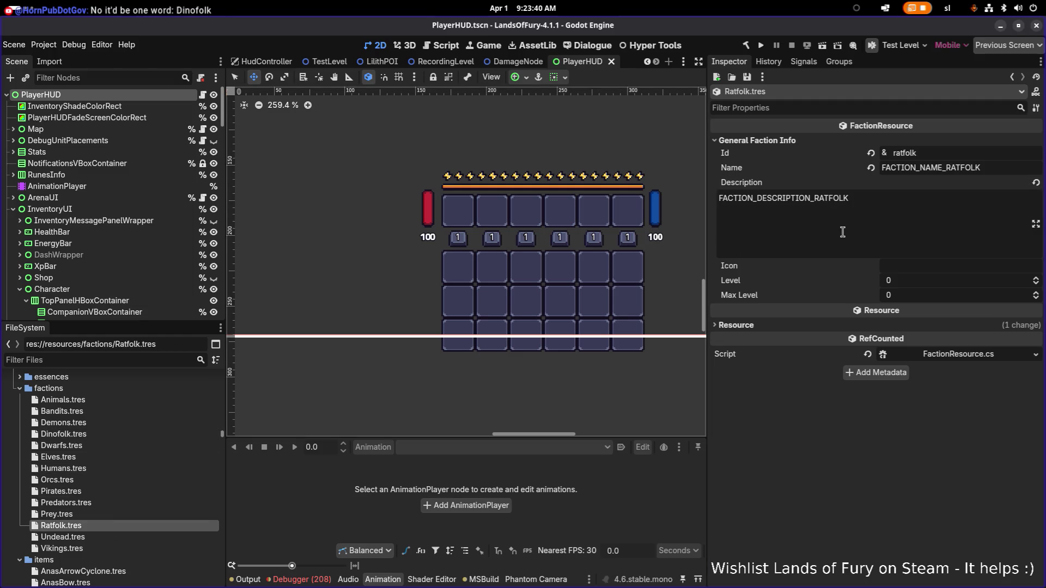
{"action": "left_click", "coordinate": [867, 222]}
{"action": "key", "text": "ctrl+s"}
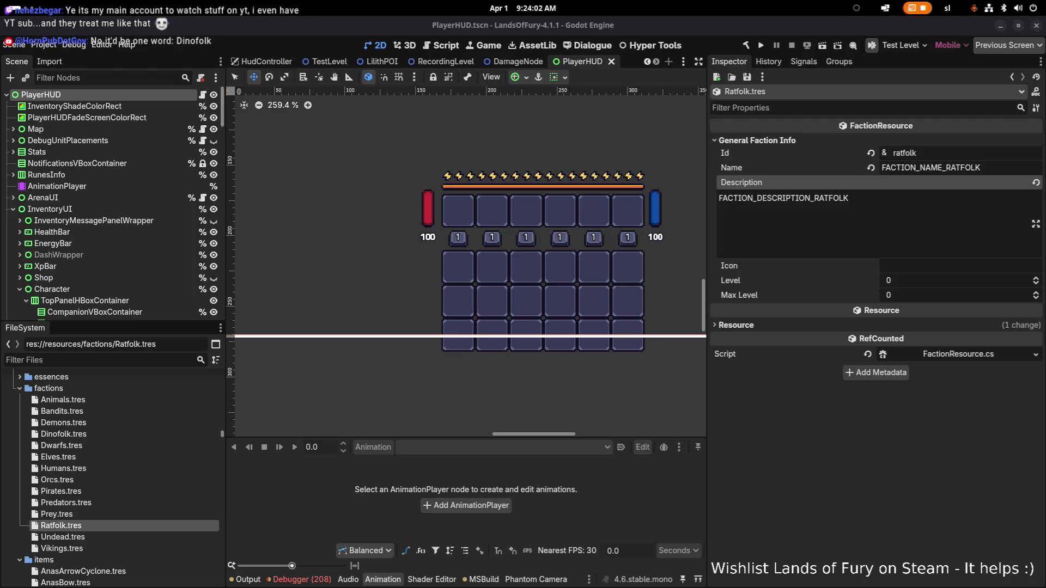
Zoom the canvas out to about 161% so the whole PlayerHUD frame shows
{"action": "scroll", "coordinate": [436, 312], "scroll_direction": "up", "scroll_amount": 4}
{"action": "scroll", "coordinate": [437, 313], "scroll_direction": "down", "scroll_amount": 7}
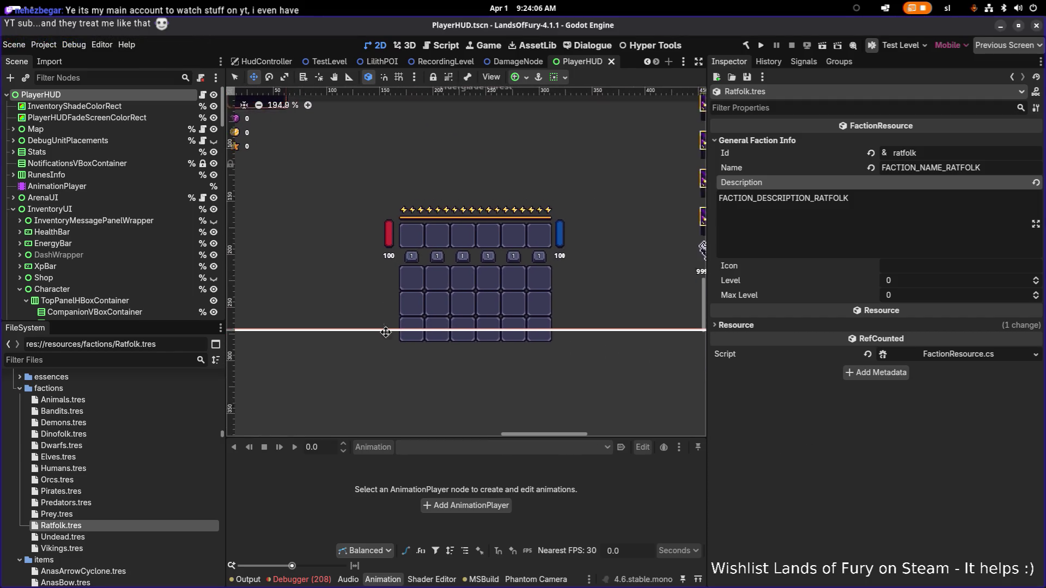
{"action": "scroll", "coordinate": [386, 333], "scroll_direction": "down", "scroll_amount": 3}
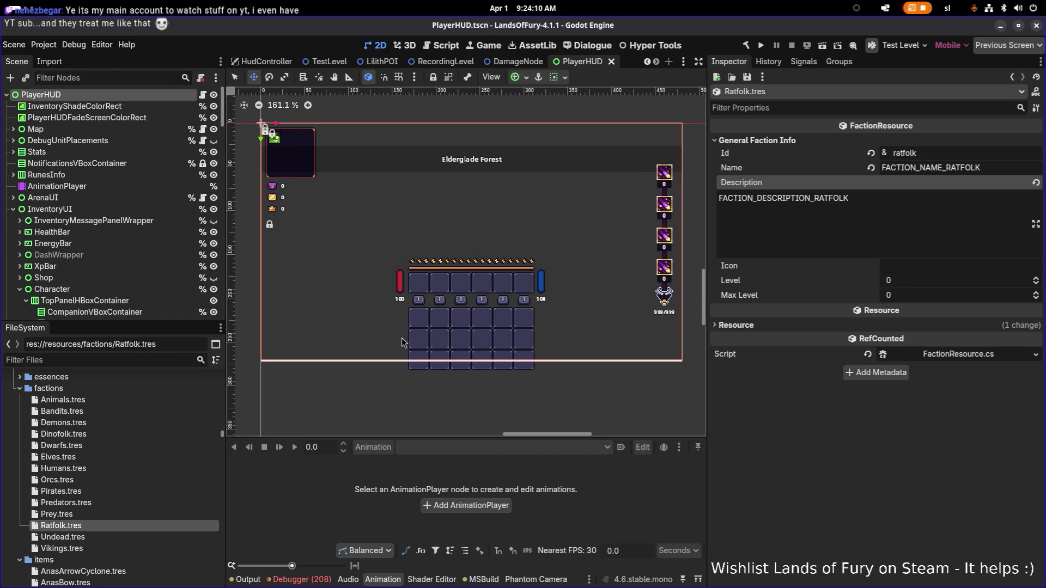
{"action": "left_click", "coordinate": [110, 361]}
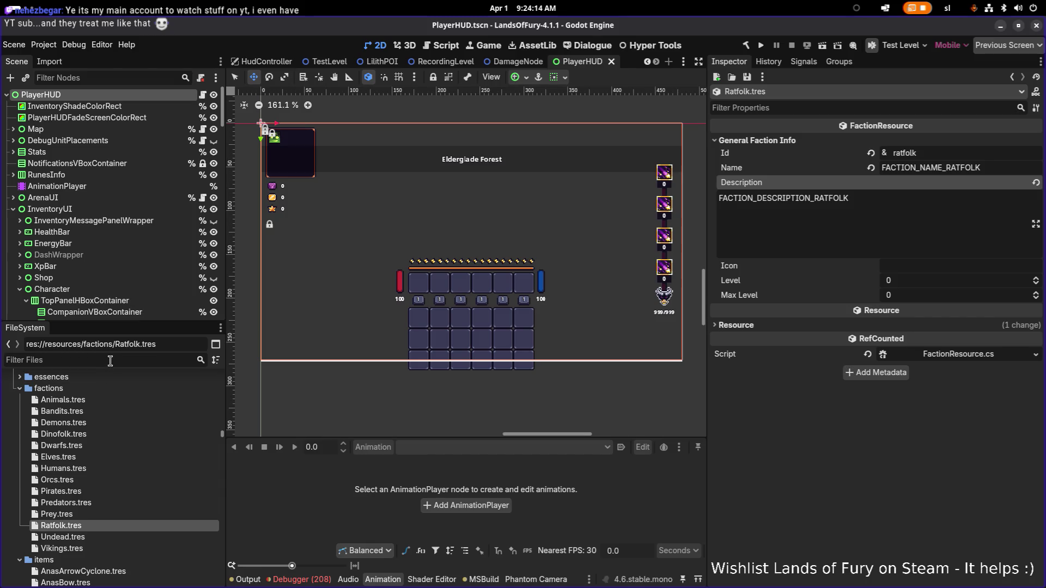
{"action": "key", "text": "alt+Tab"}
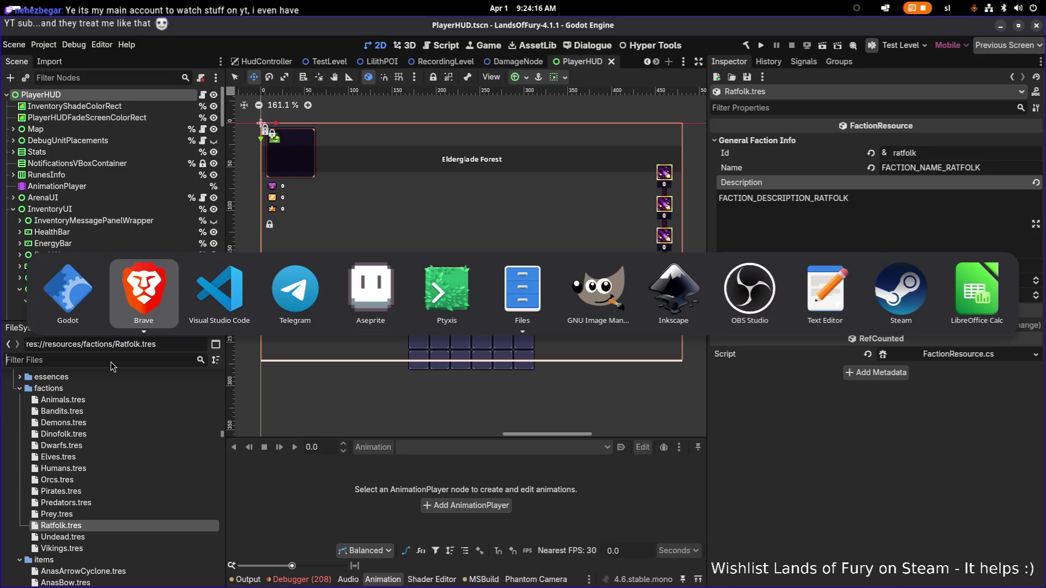
{"action": "key", "text": "alt+grave"}
{"action": "key", "text": "alt+grave"}
{"action": "key", "text": "alt+grave"}
{"action": "key", "text": "alt+shift+grave"}
{"action": "key", "text": "alt+grave"}
{"action": "key", "text": "alt+grave"}
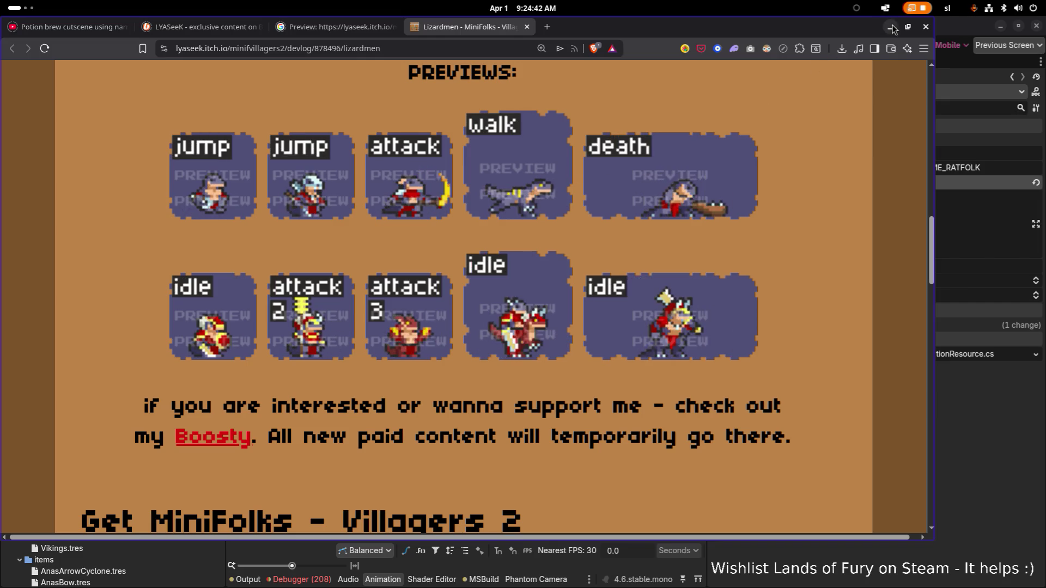
{"action": "key", "text": "alt+Tab"}
{"action": "left_click", "coordinate": [94, 361]}
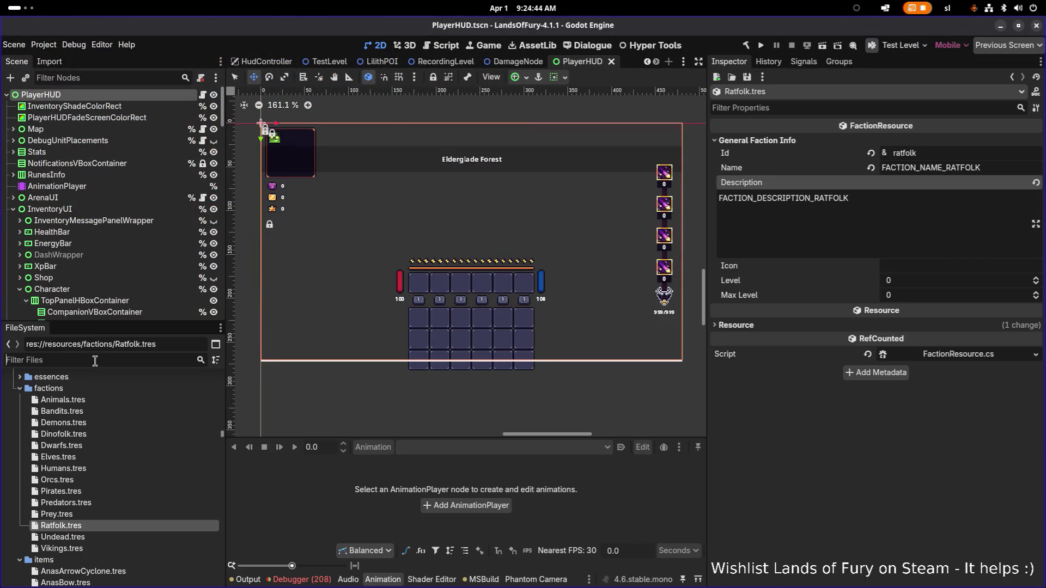
Filter the project files for 'wolf' and select AlphaWolf.tres
{"action": "type", "text": "wol"}
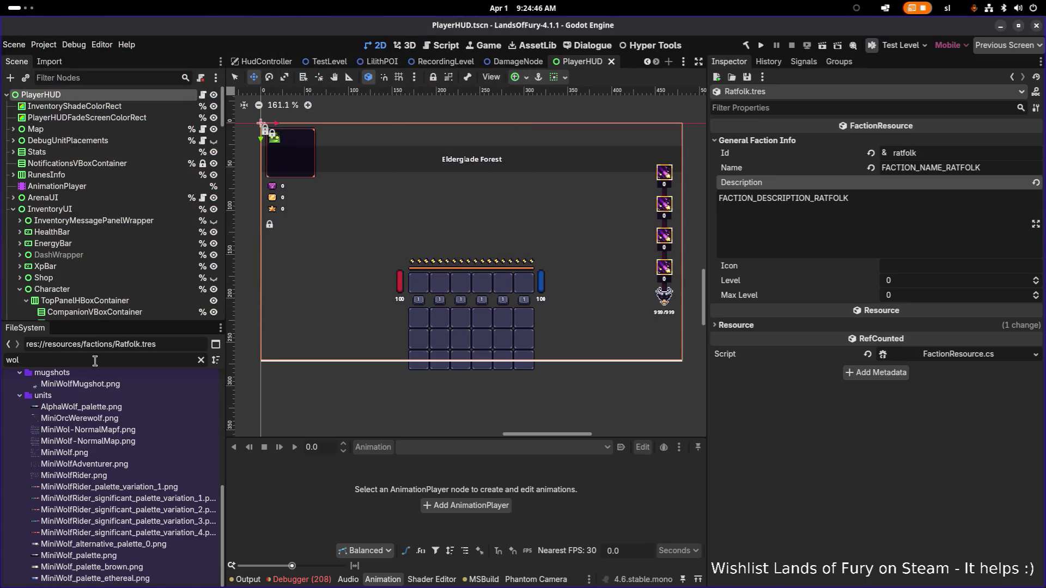
{"action": "type", "text": "f"}
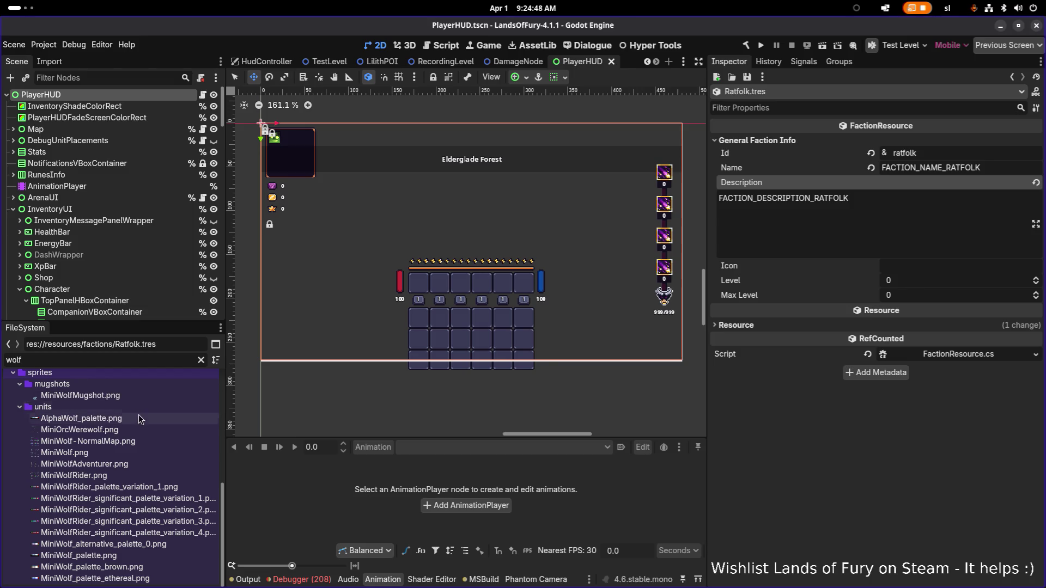
{"action": "scroll", "coordinate": [139, 418], "scroll_direction": "up", "scroll_amount": 2}
{"action": "scroll", "coordinate": [106, 463], "scroll_direction": "up", "scroll_amount": 2}
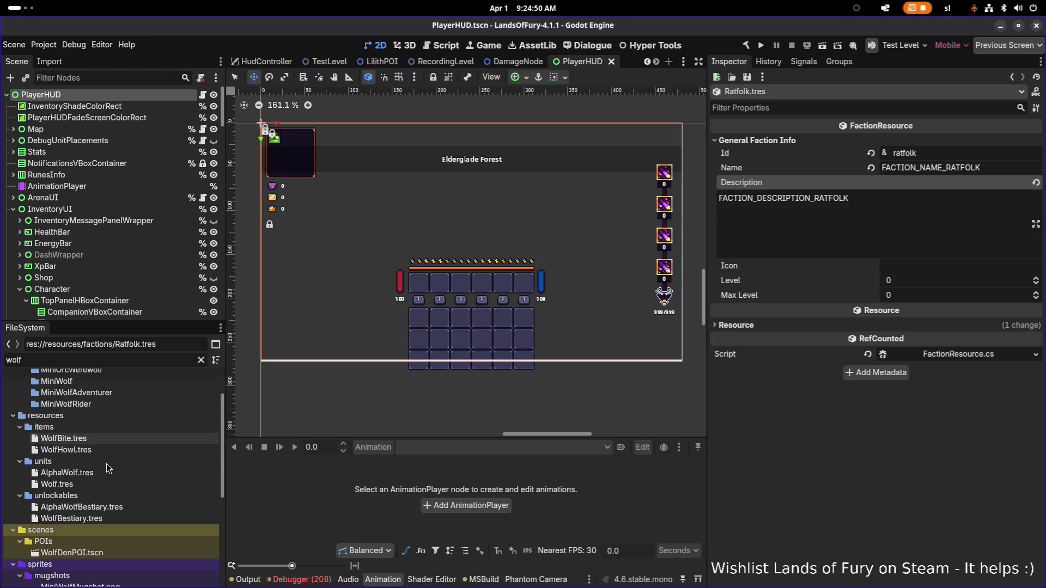
{"action": "left_click", "coordinate": [103, 473]}
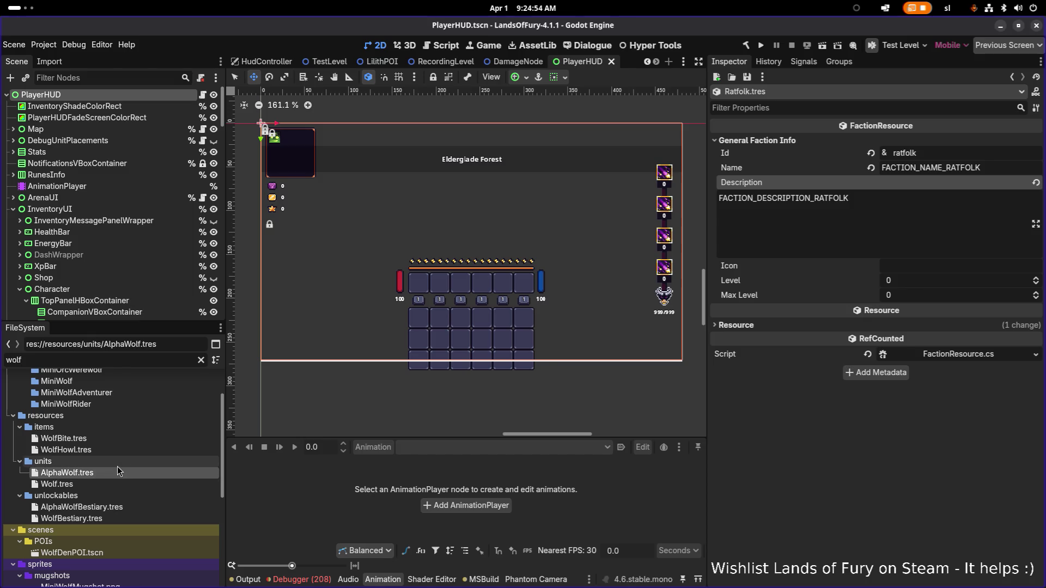
Duplicate AlphaWolf.tres and start typing a new name for the copy
{"action": "key", "text": "ctrl+d"}
{"action": "key", "text": "Right"}
{"action": "key", "text": "Left"}
{"action": "key", "text": "Left"}
{"action": "key", "text": "Left"}
{"action": "key", "text": "shift+Home"}
{"action": "key", "text": "BackSpace"}
{"action": "type", "text": "To"}
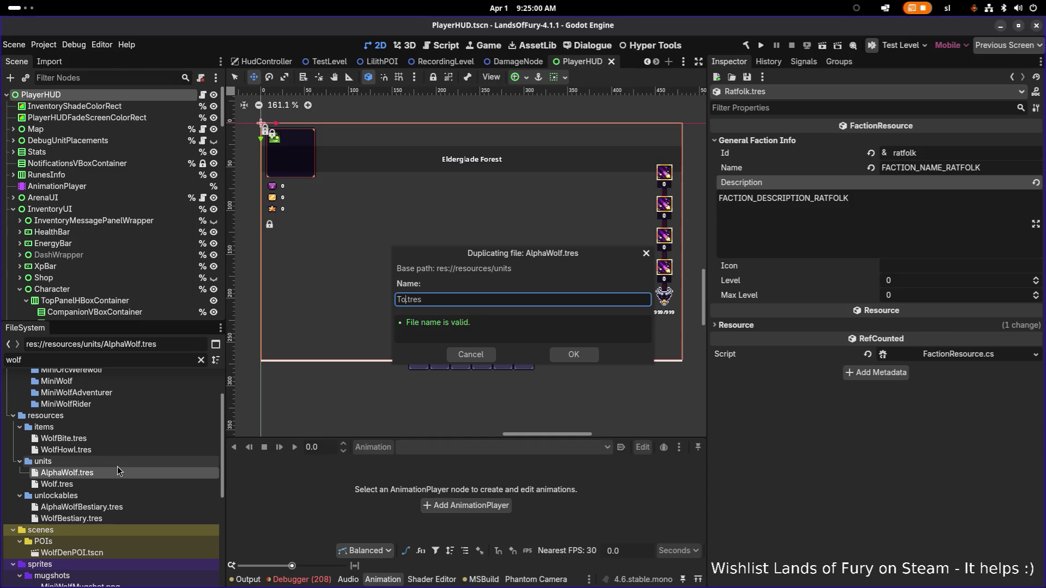
{"action": "type", "text": "rap"}
{"action": "key", "text": "Right"}
{"action": "type", "text": "raptor"}
Correct the copy's name to Torrap and create Torrap.tres
{"action": "key", "text": "ctrl+shift+Left"}
{"action": "key", "text": "Left"}
{"action": "key", "text": "ctrl+shift+Right"}
{"action": "key", "text": "ctrl+x"}
{"action": "key", "text": "ctrl+Left"}
{"action": "key", "text": "ctrl+v"}
{"action": "key", "text": "shift+End"}
{"action": "key", "text": "Delete"}
{"action": "left_click", "coordinate": [529, 299]}
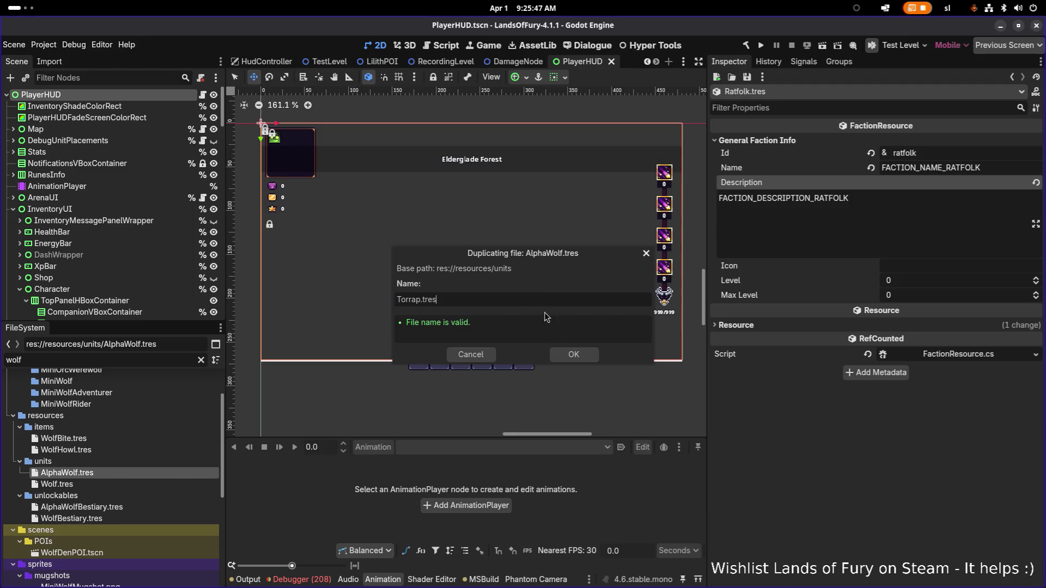
{"action": "left_click", "coordinate": [582, 355]}
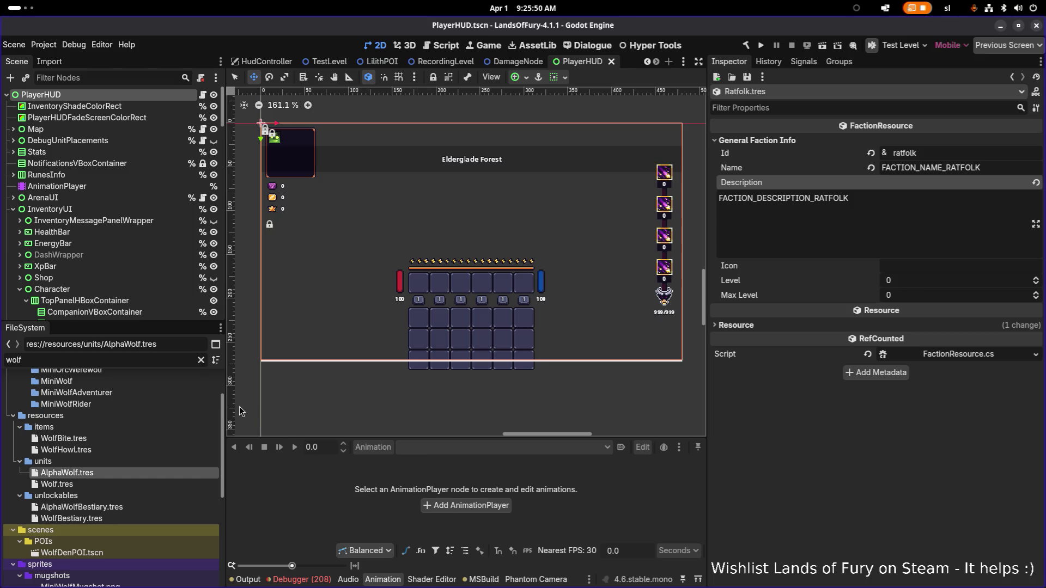
Filter the files for 'torrap' and open Torrap.tres
{"action": "left_click", "coordinate": [119, 481]}
{"action": "double_click", "coordinate": [130, 360]}
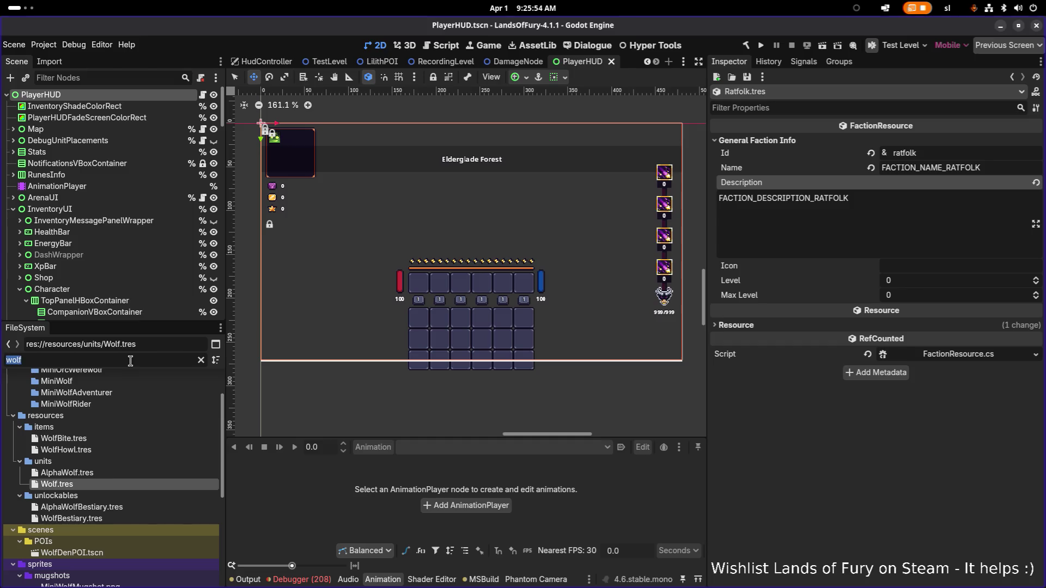
{"action": "type", "text": "torrap"}
{"action": "double_click", "coordinate": [86, 424]}
Set the unit's Id to torrap and its name and description keys to TORRAP
{"action": "scroll", "coordinate": [376, 239], "scroll_direction": "down", "scroll_amount": 1}
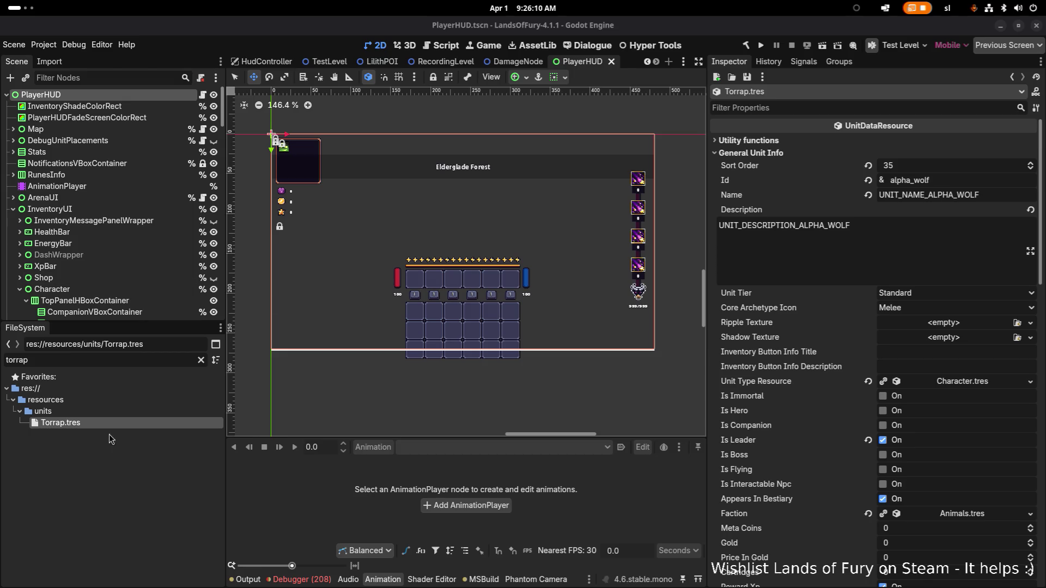
{"action": "double_click", "coordinate": [961, 187]}
{"action": "type", "text": "torrap"}
{"action": "key", "text": "Tab"}
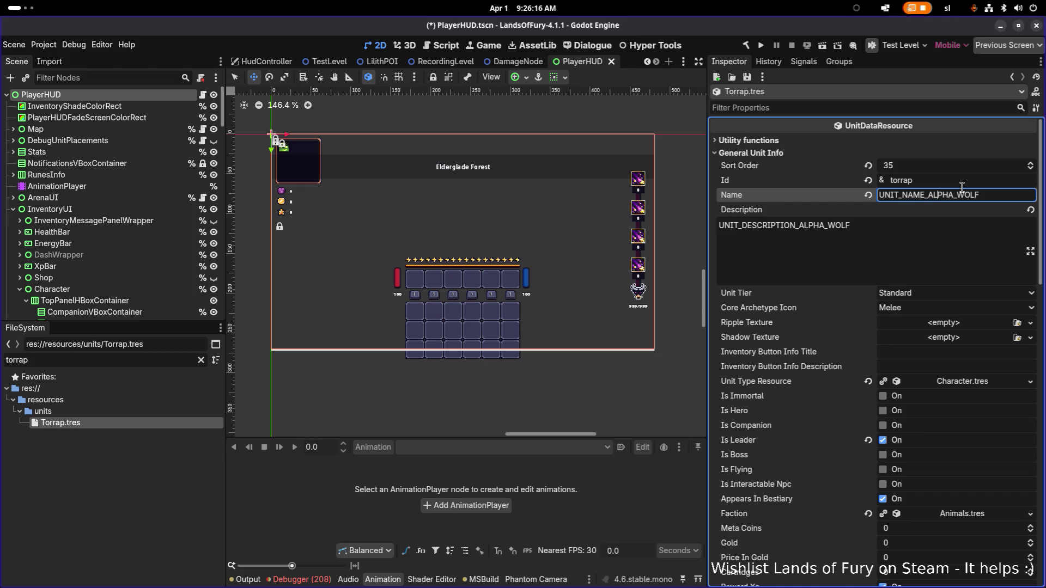
{"action": "key", "text": "shift+End"}
{"action": "type", "text": "TORRA"}
{"action": "type", "text": "P"}
{"action": "key", "text": "Tab"}
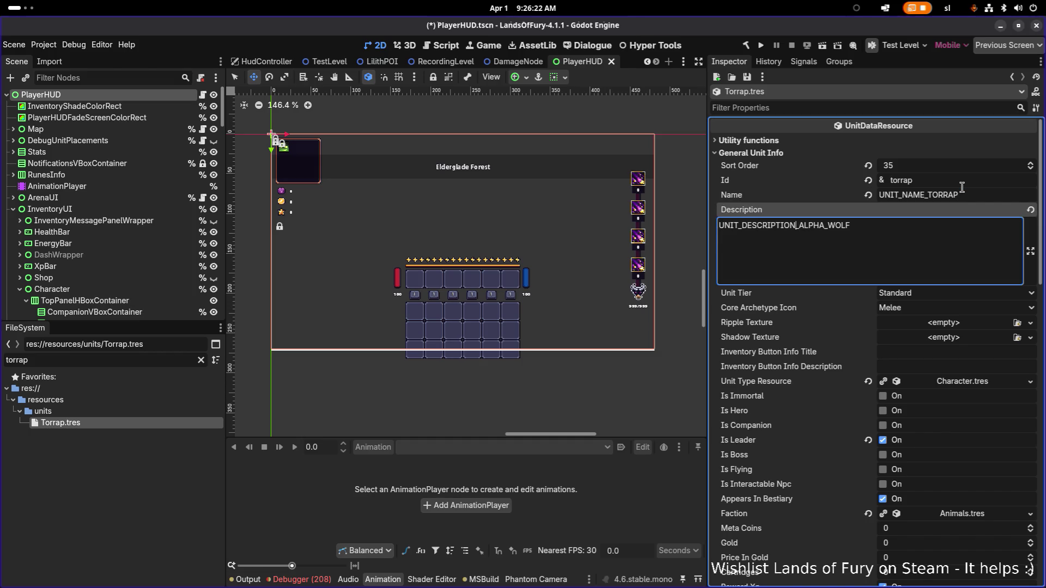
{"action": "key", "text": "shift+End"}
{"action": "type", "text": "TORRAP"}
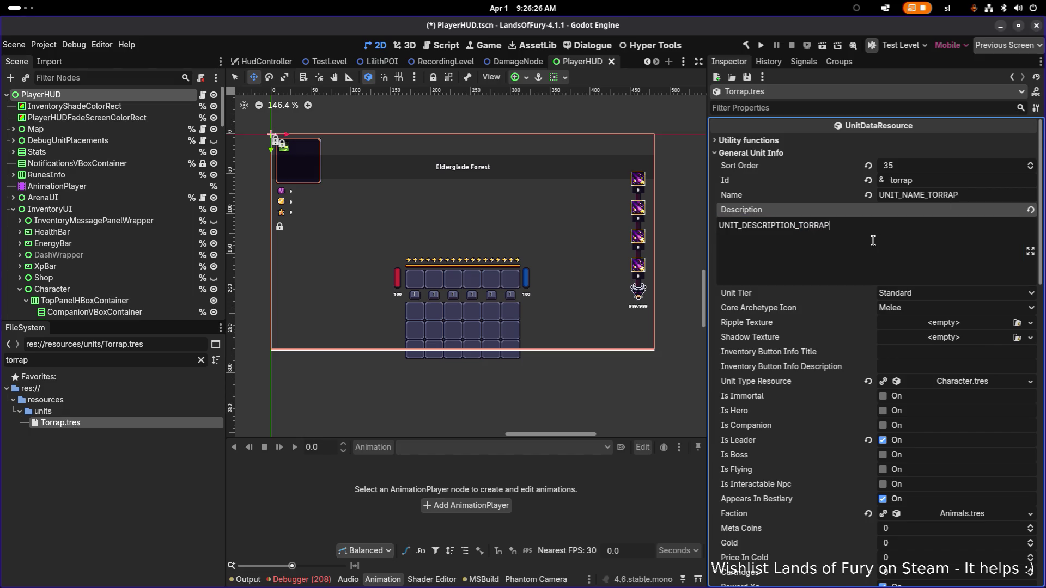
Change the Mugshot Texture Name to MiniTorrapMugshot and clear the file filter
{"action": "scroll", "coordinate": [870, 250], "scroll_direction": "down", "scroll_amount": 2}
{"action": "scroll", "coordinate": [951, 324], "scroll_direction": "down", "scroll_amount": 6}
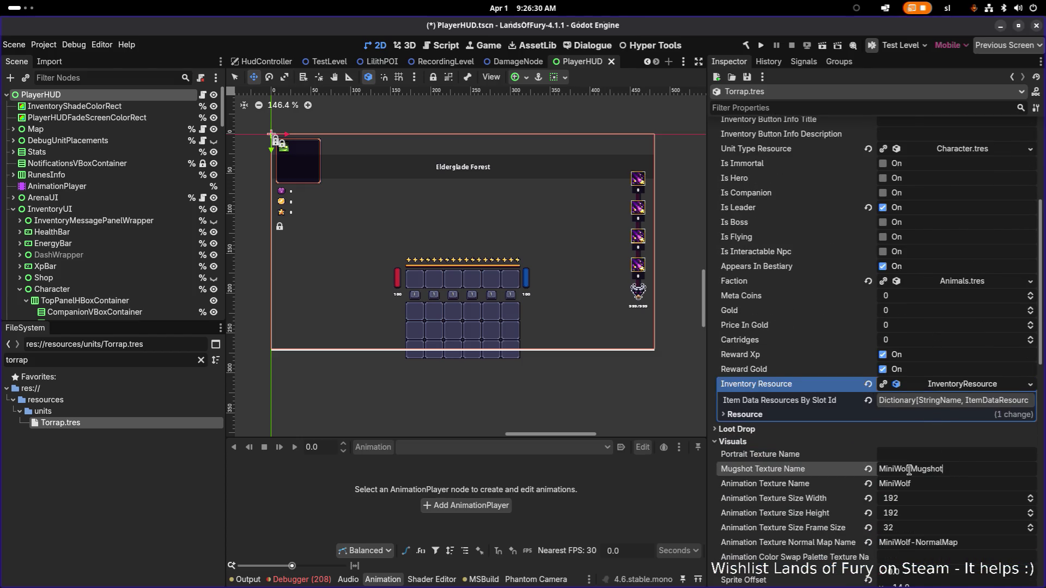
{"action": "key", "text": "shift+Left"}
{"action": "key", "text": "shift+Left"}
{"action": "key", "text": "shift+Left"}
{"action": "type", "text": "Torrap"}
{"action": "left_click", "coordinate": [899, 483]}
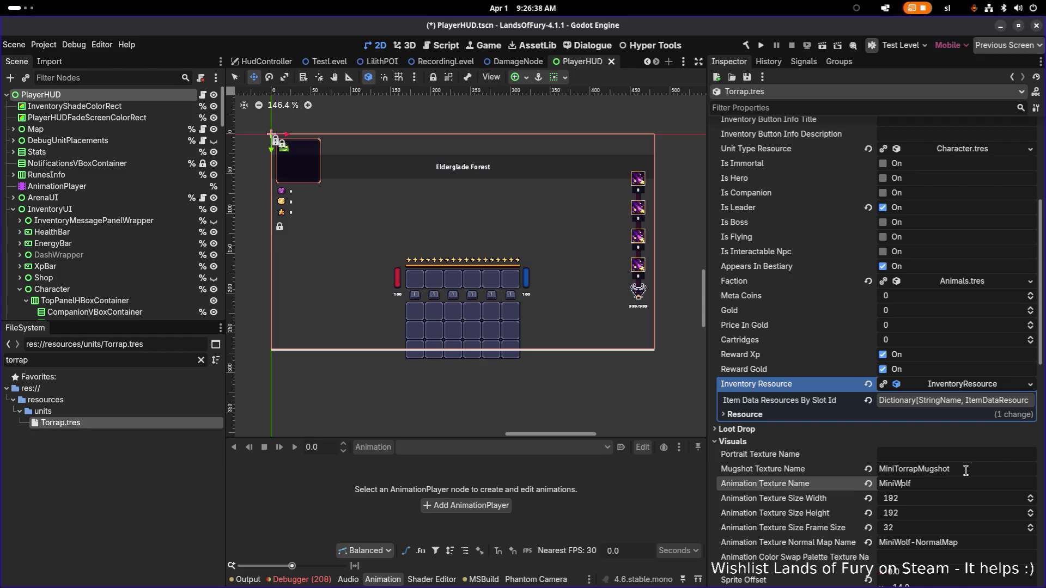
{"action": "key", "text": "Left"}
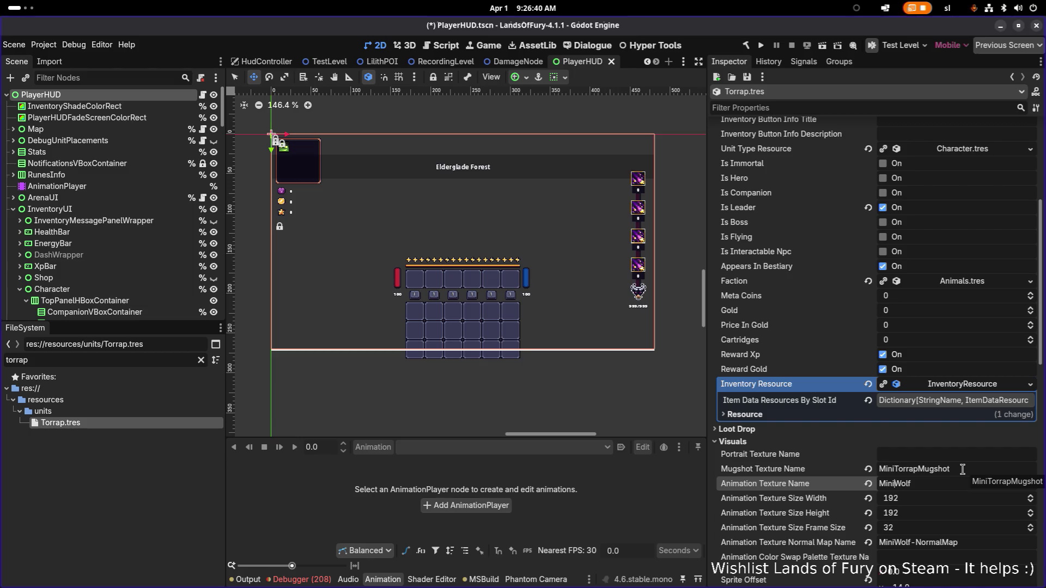
{"action": "left_click", "coordinate": [963, 469]}
{"action": "left_click", "coordinate": [140, 357]}
{"action": "key", "text": "ctrl+a"}
{"action": "key", "text": "BackSpace"}
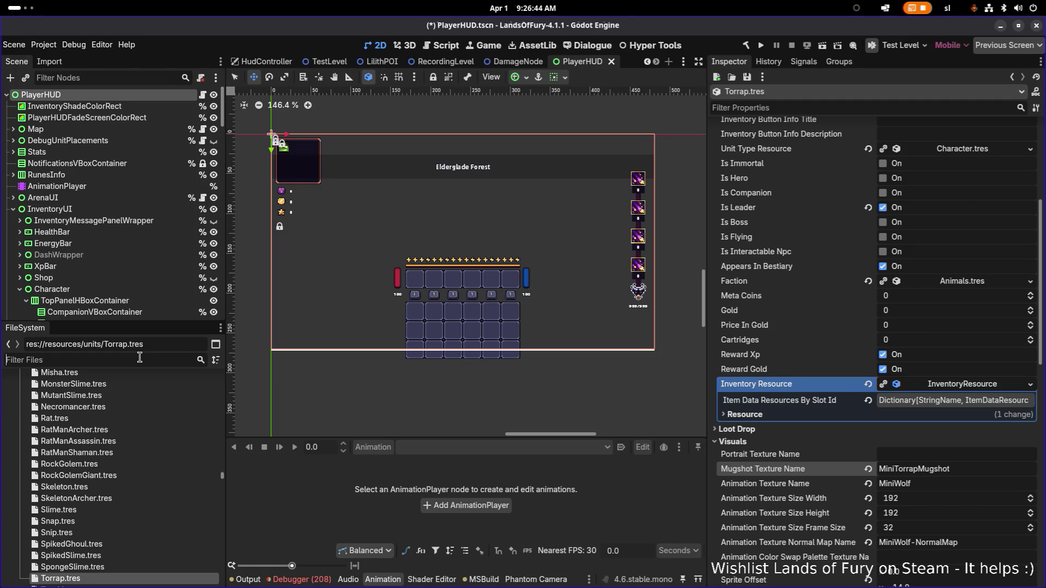
Filter for lizard, then raptor sprites, previewing MiniArmoredRaptor.png and MiniRaptor.png
{"action": "type", "text": "lizard"}
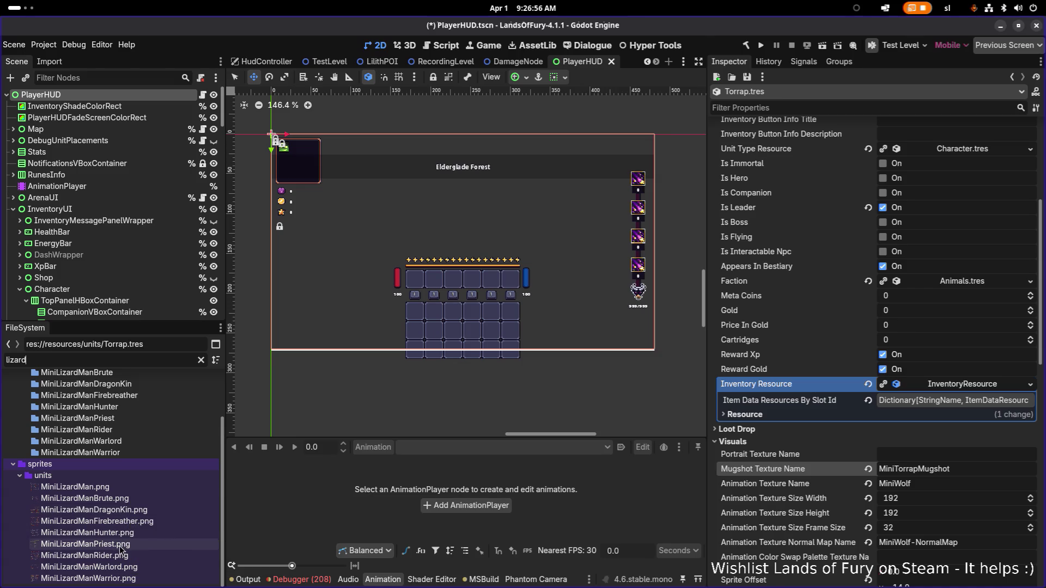
{"action": "scroll", "coordinate": [116, 557], "scroll_direction": "up", "scroll_amount": 2}
{"action": "scroll", "coordinate": [117, 558], "scroll_direction": "down", "scroll_amount": 2}
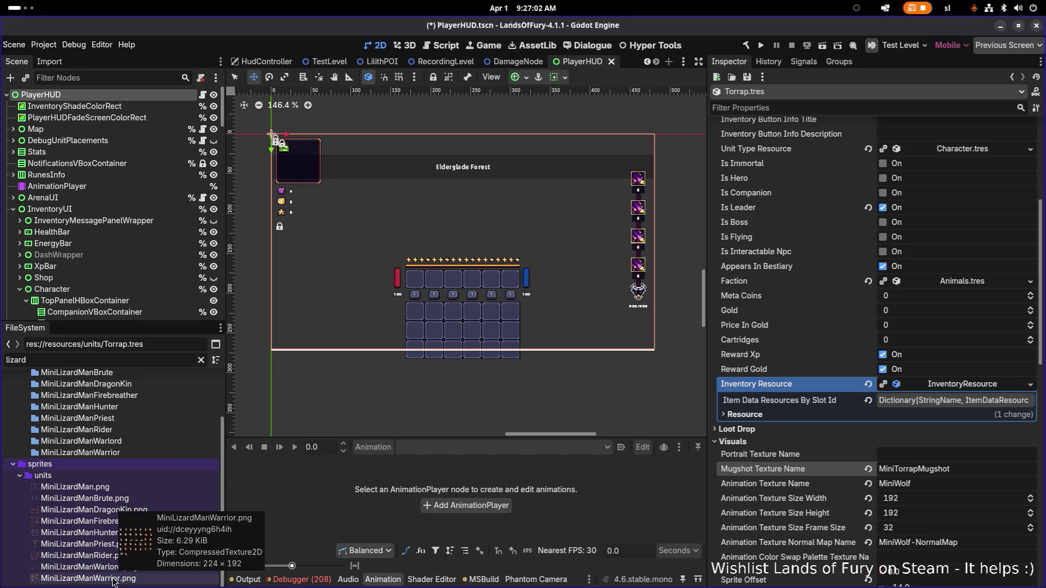
{"action": "double_click", "coordinate": [44, 360]}
{"action": "type", "text": "raptor"}
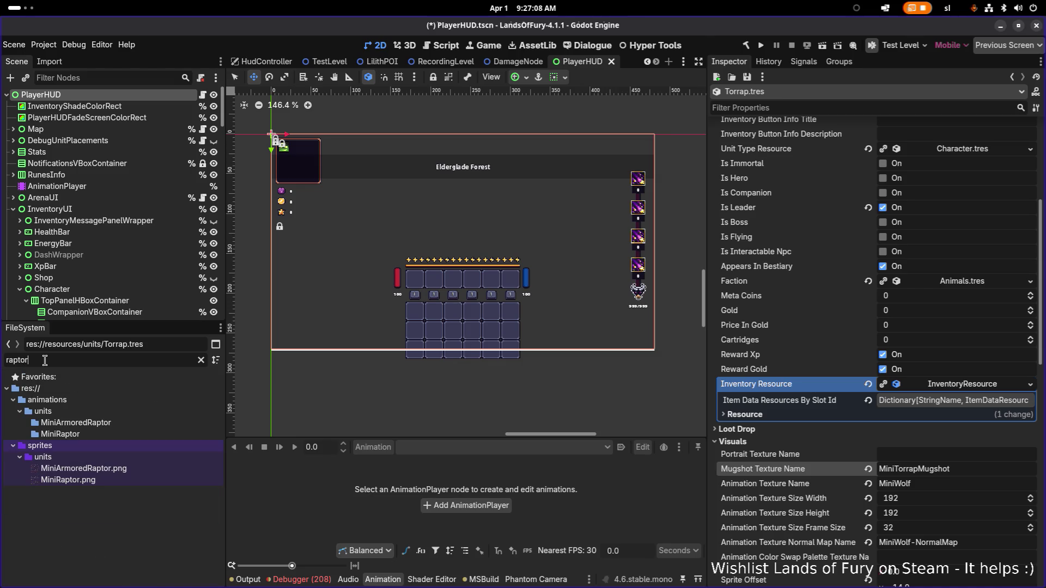
{"action": "left_click", "coordinate": [124, 471]}
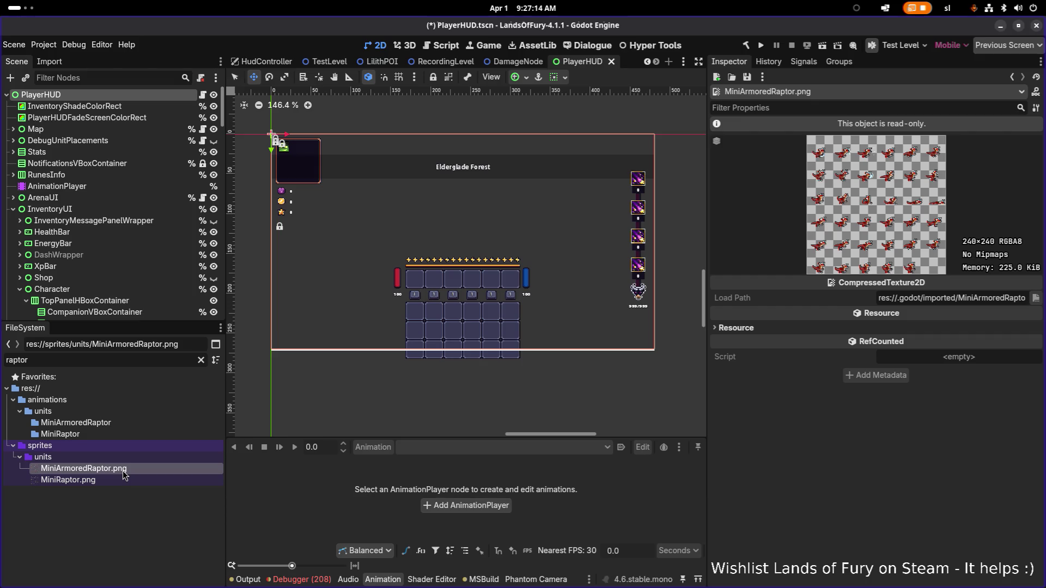
{"action": "left_click", "coordinate": [123, 480]}
{"action": "left_click", "coordinate": [119, 471]}
{"action": "left_click", "coordinate": [105, 481]}
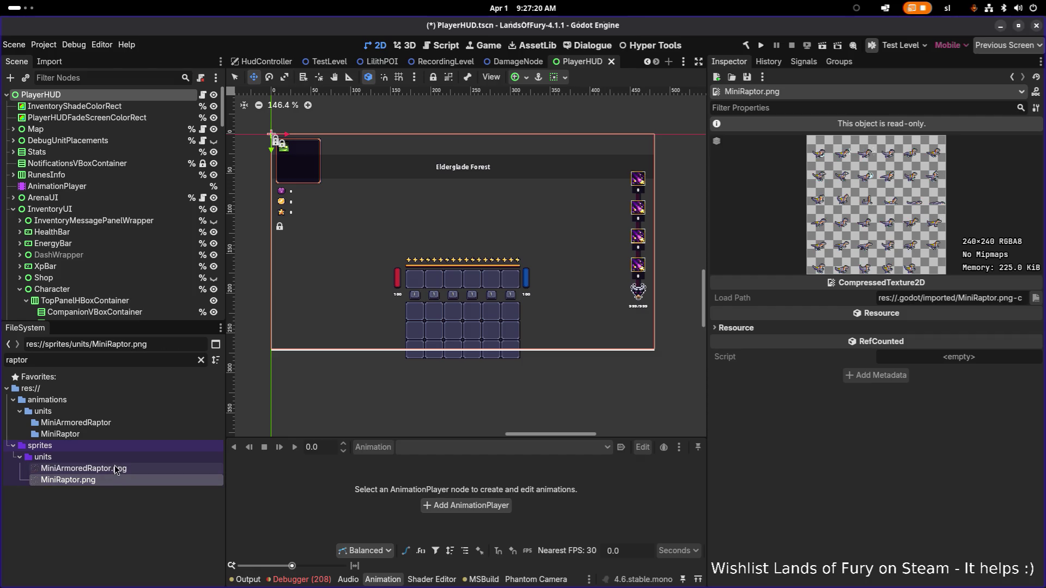
{"action": "left_click", "coordinate": [116, 467]}
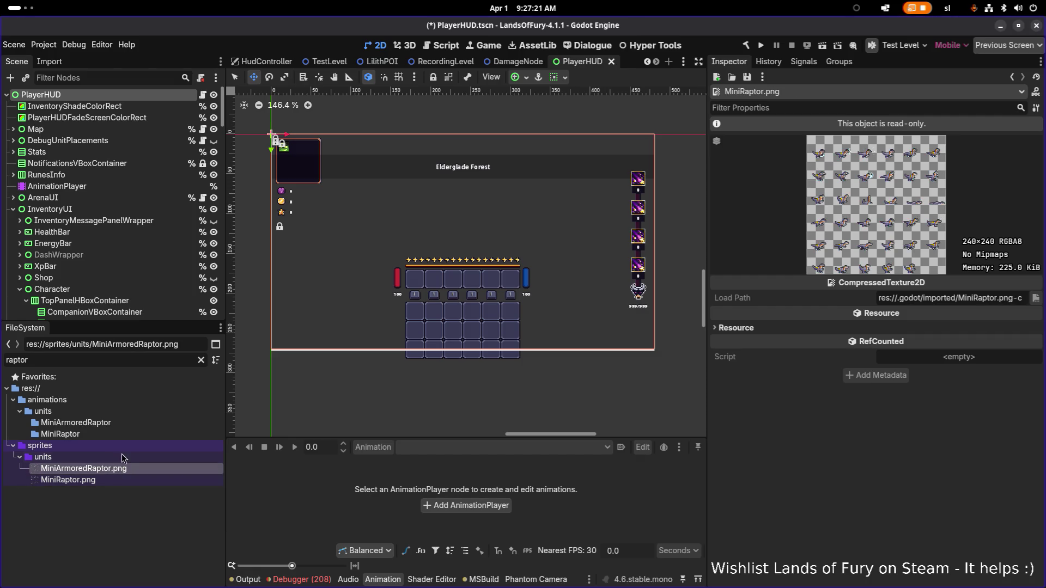
{"action": "double_click", "coordinate": [145, 360]}
Rename Torrap.tres to Raptor.tres
{"action": "key", "text": "BackSpace"}
{"action": "type", "text": "torrap"}
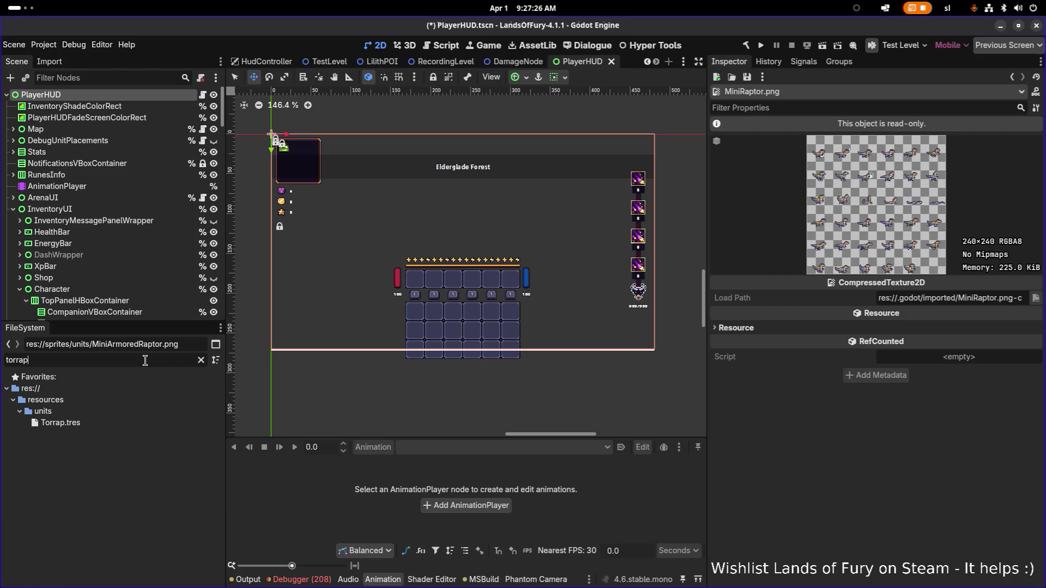
{"action": "left_click", "coordinate": [113, 419]}
{"action": "key", "text": "F2"}
{"action": "key", "text": "Right"}
{"action": "key", "text": "shift+Home"}
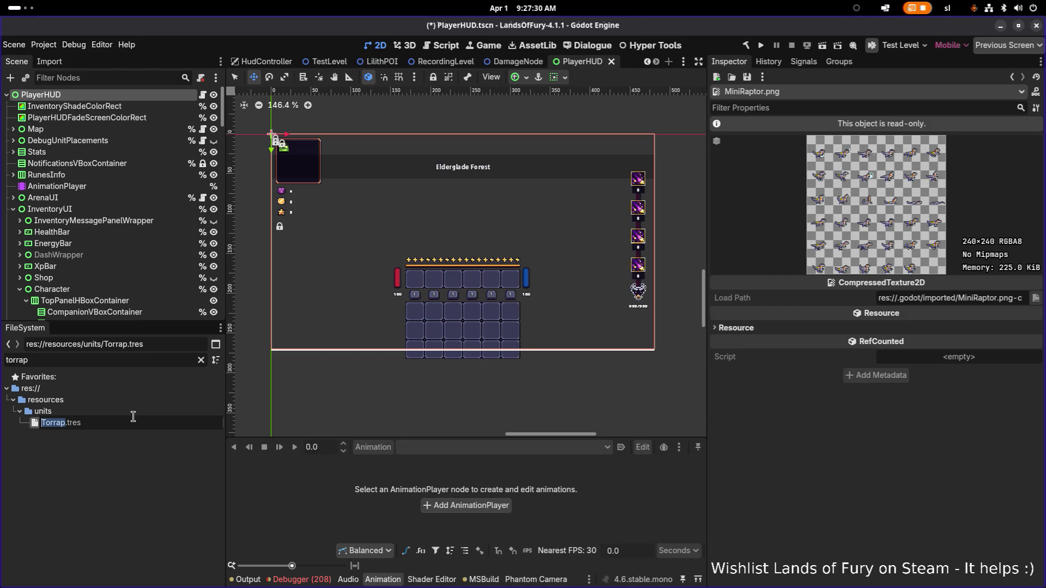
{"action": "type", "text": "Raptor"}
{"action": "key", "text": "Return"}
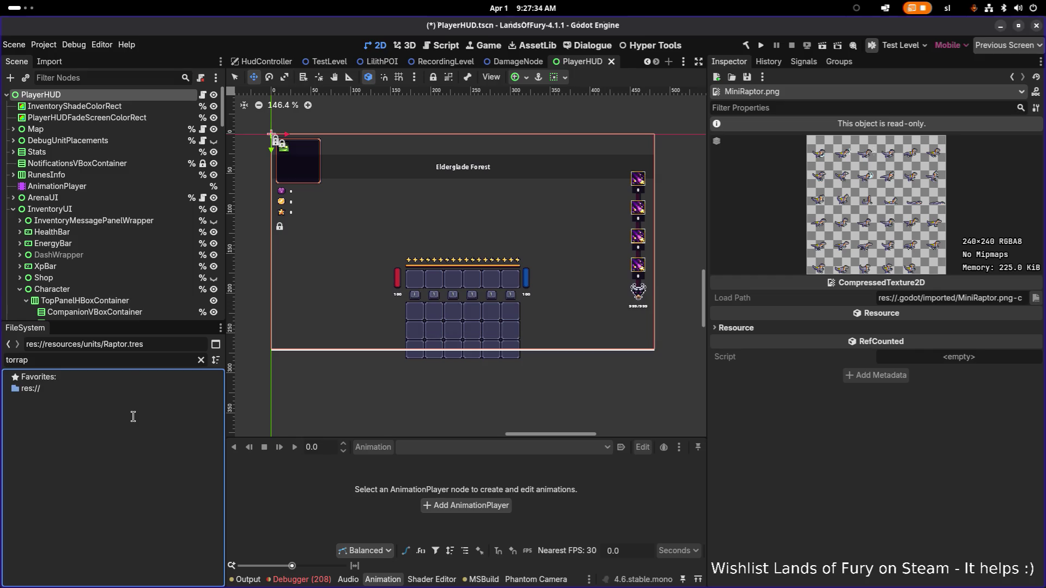
Filter the files for 'raptor' and select Raptor.tres
{"action": "double_click", "coordinate": [127, 360]}
{"action": "type", "text": "raptor"}
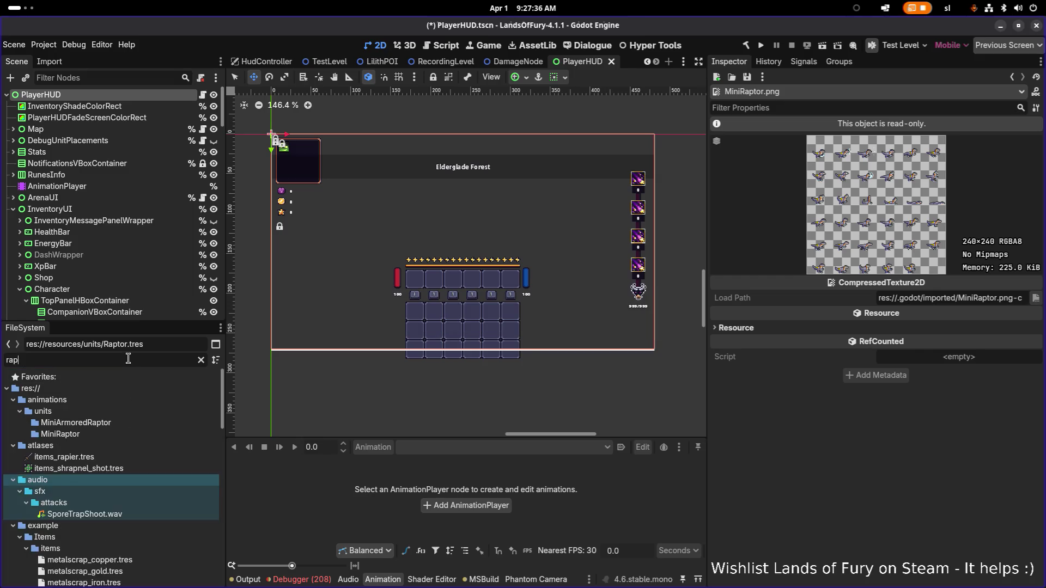
{"action": "left_click", "coordinate": [103, 467]}
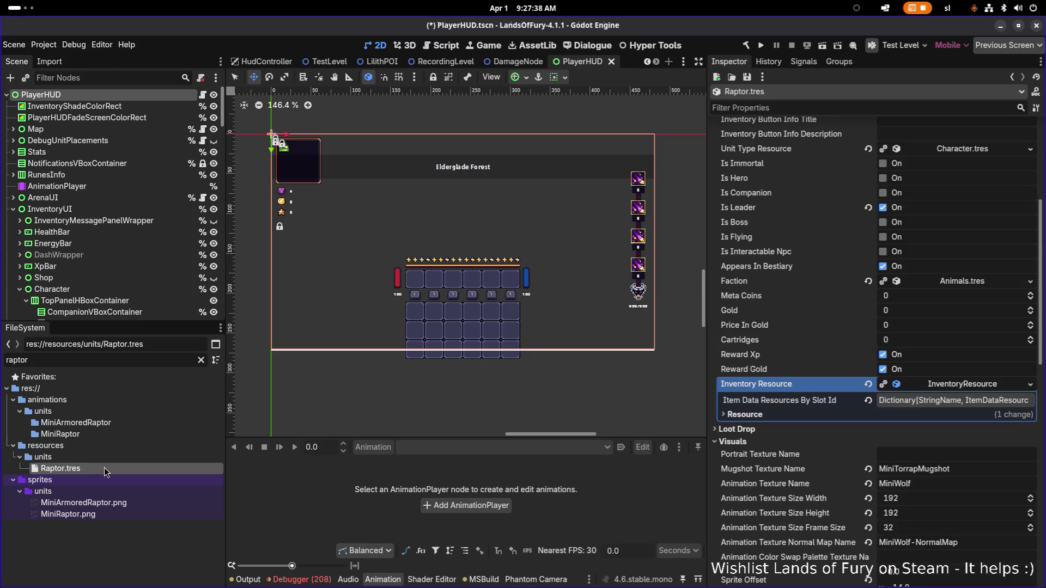
Set the unit's keys to UNIT_NAME_RAPTOR and UNIT_DESCRIPTION_RAPTOR and its id to raptor
{"action": "scroll", "coordinate": [796, 368], "scroll_direction": "down", "scroll_amount": 3}
{"action": "scroll", "coordinate": [926, 273], "scroll_direction": "up", "scroll_amount": 10}
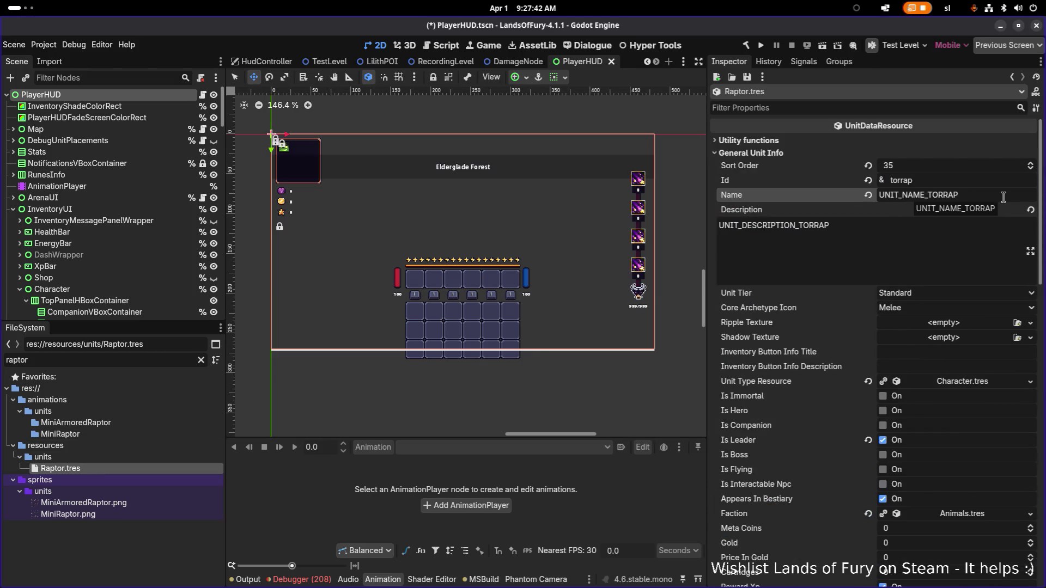
{"action": "key", "text": "shift+End"}
{"action": "type", "text": "T"}
{"action": "type", "text": "RAP"}
{"action": "key", "text": "Tab"}
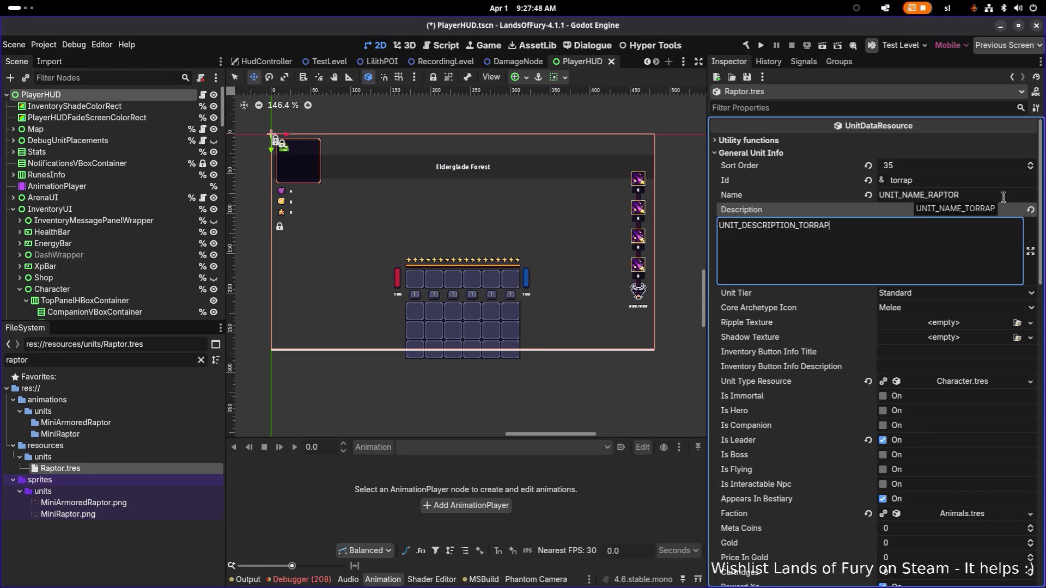
{"action": "key", "text": "Left"}
{"action": "key", "text": "Left"}
{"action": "key", "text": "Left"}
{"action": "key", "text": "shift+End"}
{"action": "type", "text": "RAPT"}
{"action": "key", "text": "BackSpace"}
{"action": "type", "text": "O"}
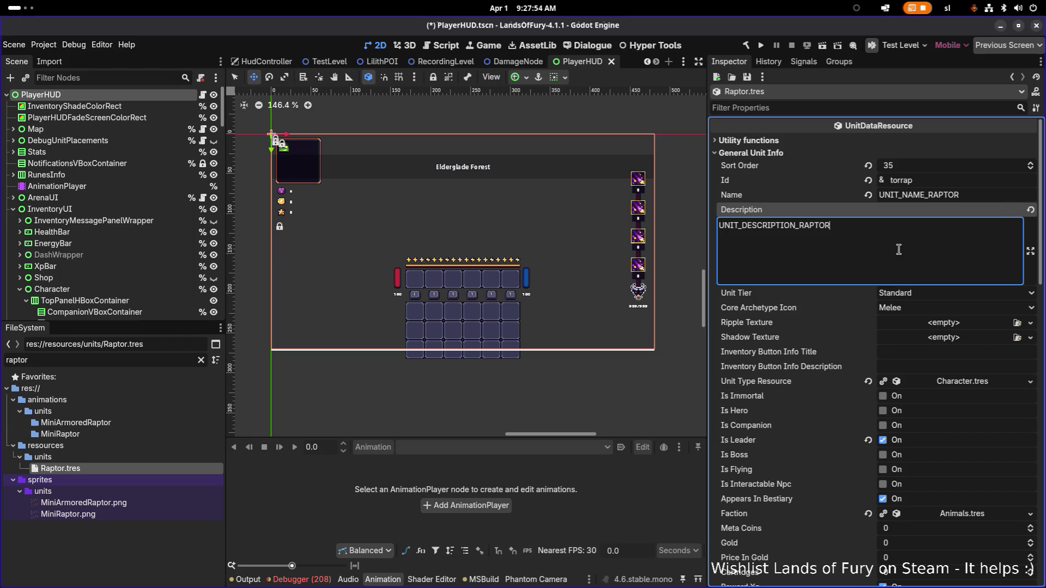
{"action": "double_click", "coordinate": [931, 183]}
{"action": "type", "text": "r"}
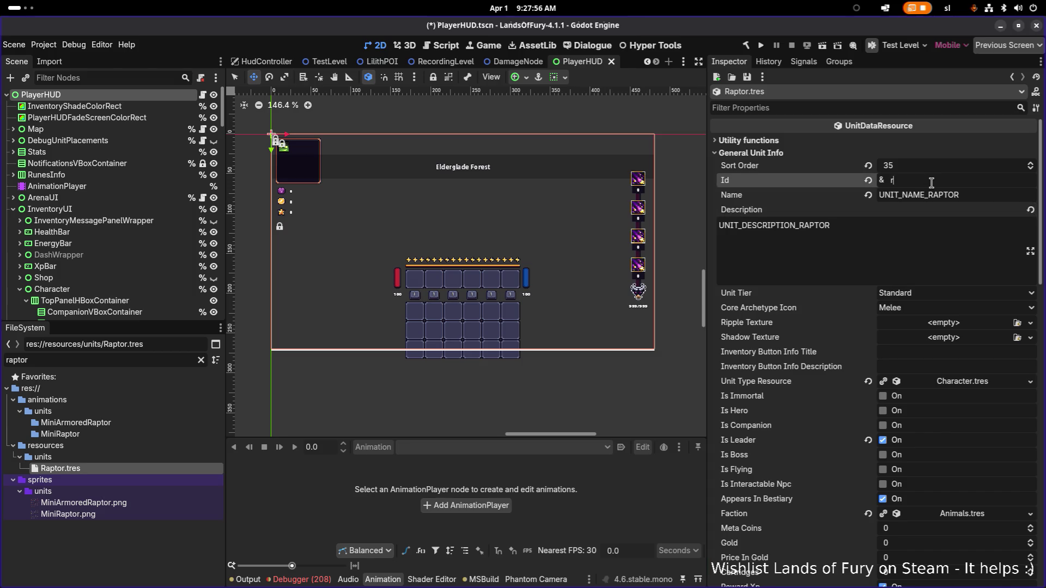
{"action": "type", "text": "ap"}
Point the mugshot and animation textures to Raptor sprites, clear the wolf normal map, and save
{"action": "scroll", "coordinate": [962, 338], "scroll_direction": "down", "scroll_amount": 3}
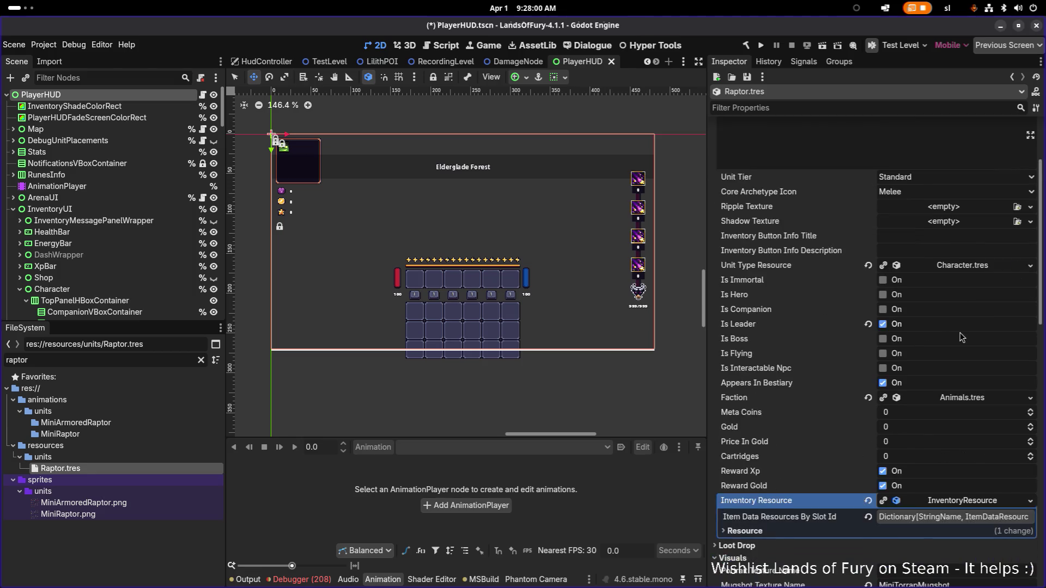
{"action": "scroll", "coordinate": [961, 337], "scroll_direction": "down", "scroll_amount": 4}
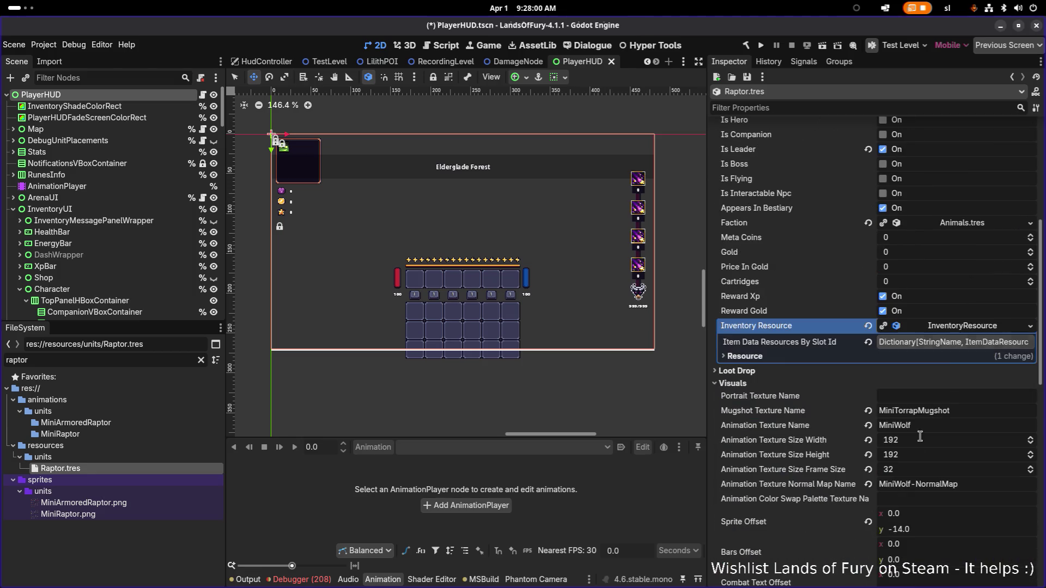
{"action": "left_click", "coordinate": [951, 402], "text": "shift"}
{"action": "key", "text": "shift+Left"}
{"action": "key", "text": "shift+Left"}
{"action": "key", "text": "shift+Left"}
{"action": "type", "text": "Raptor"}
{"action": "key", "text": "Tab"}
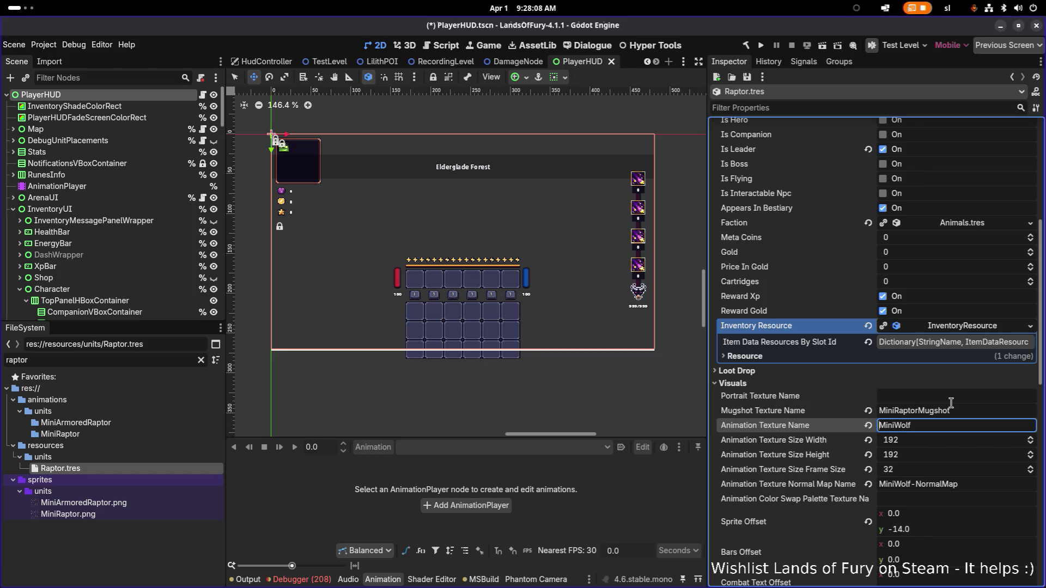
{"action": "type", "text": "MiniRap"}
{"action": "type", "text": "tor"}
{"action": "key", "text": "Return"}
{"action": "key", "text": "ctrl+a"}
{"action": "key", "text": "BackSpace"}
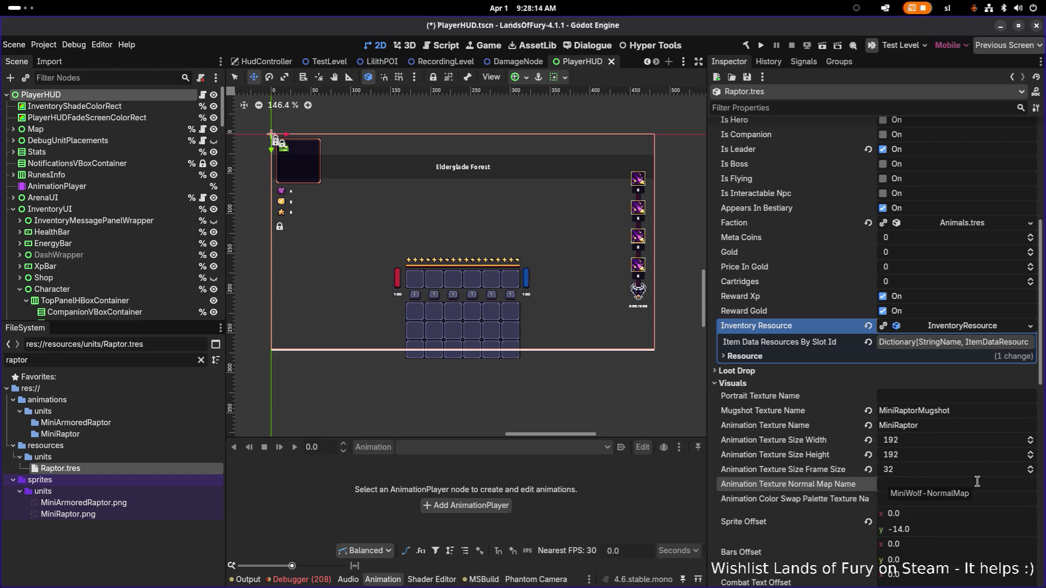
{"action": "key", "text": "ctrl+s"}
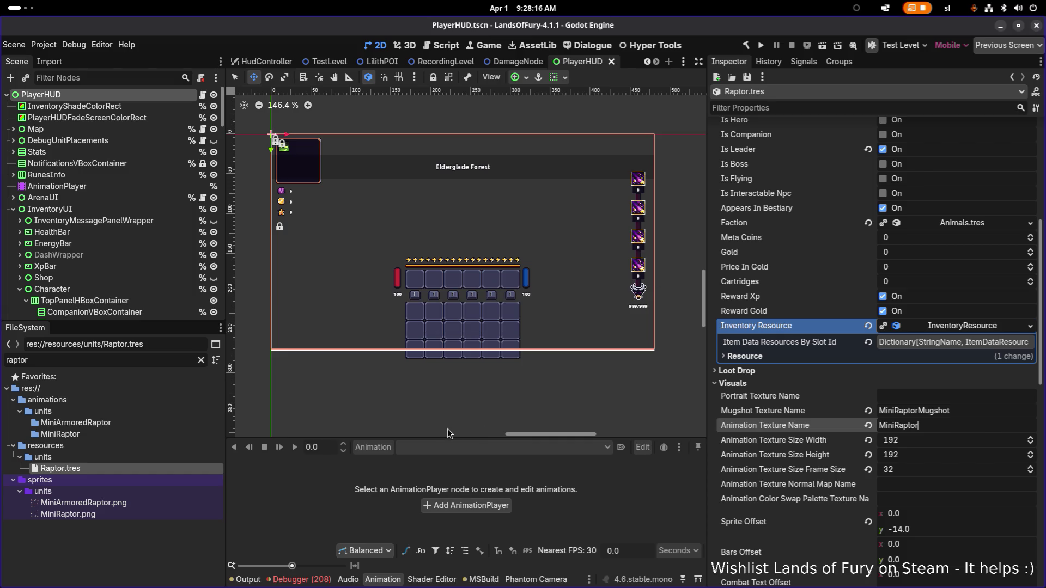
Bring the Godot editor back in front of LibreOffice Calc
{"action": "scroll", "coordinate": [953, 406], "scroll_direction": "up", "scroll_amount": 10}
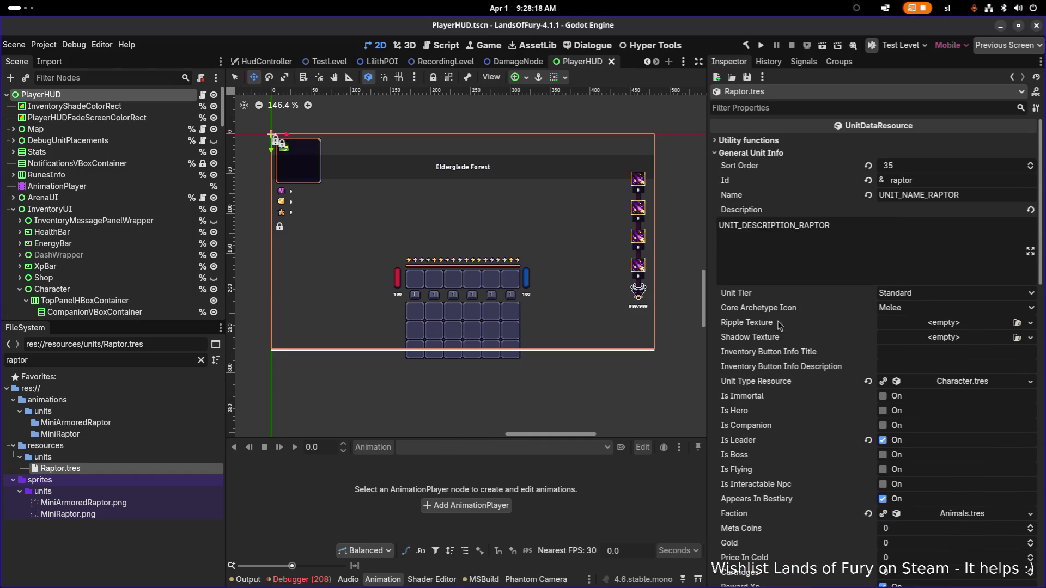
{"action": "key", "text": "alt+Tab"}
{"action": "left_click", "coordinate": [976, 294]}
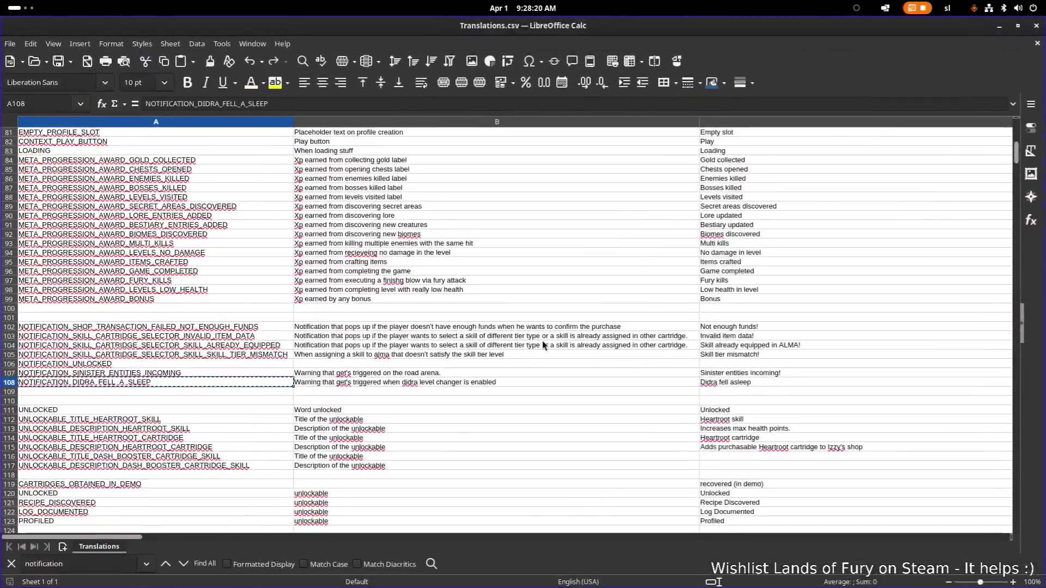
{"action": "left_click", "coordinate": [998, 26]}
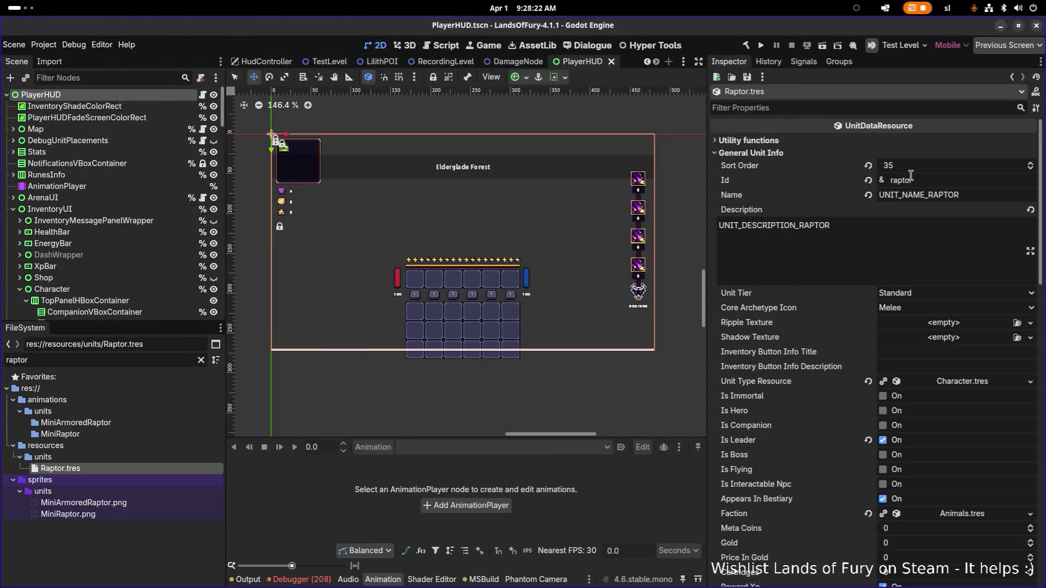
Load Dinofolk.tres as the Raptor's faction and save
{"action": "right_click", "coordinate": [752, 446]}
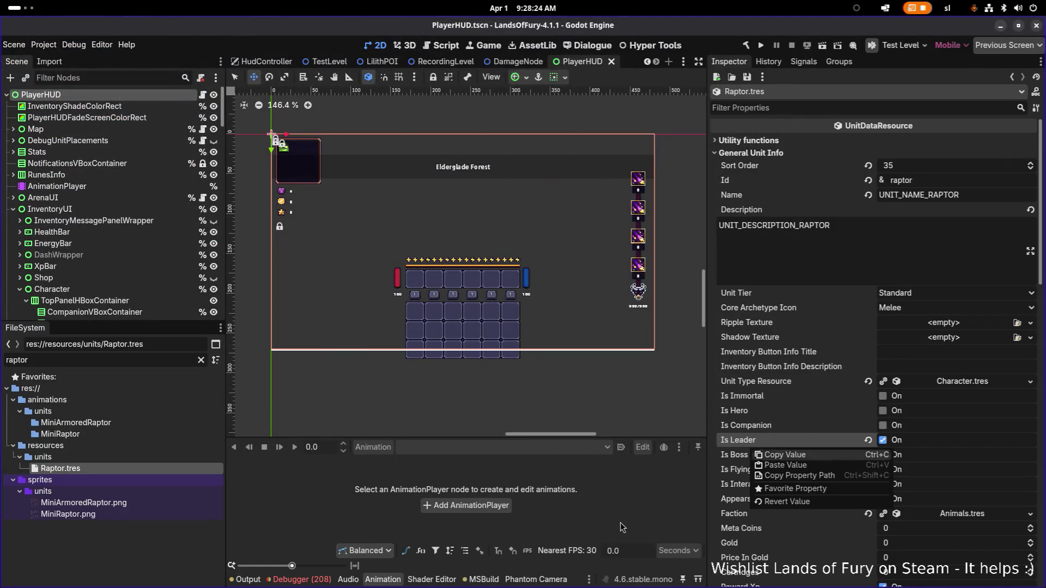
{"action": "left_click", "coordinate": [702, 501]}
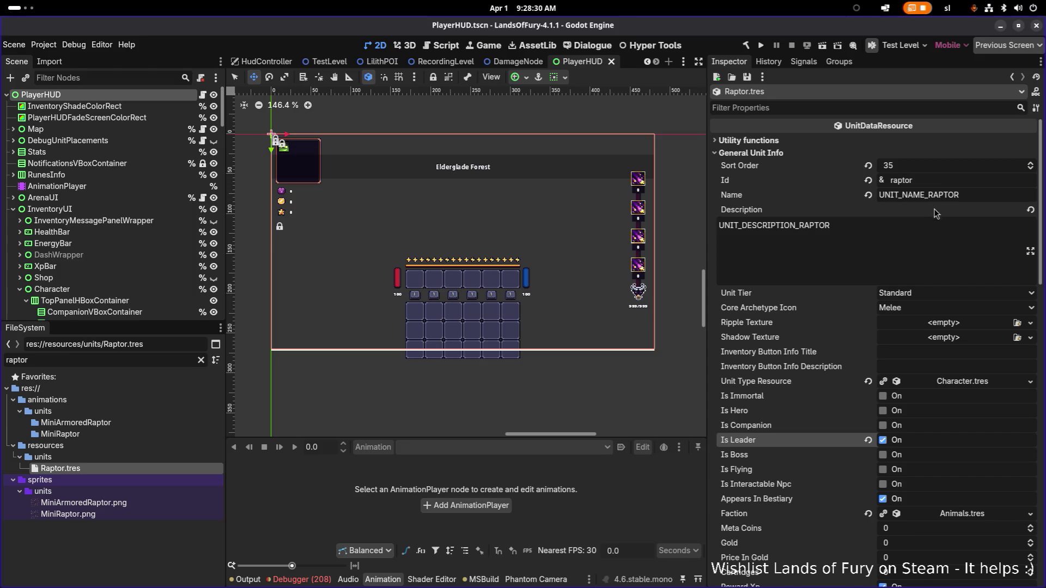
{"action": "scroll", "coordinate": [925, 397], "scroll_direction": "down", "scroll_amount": 5}
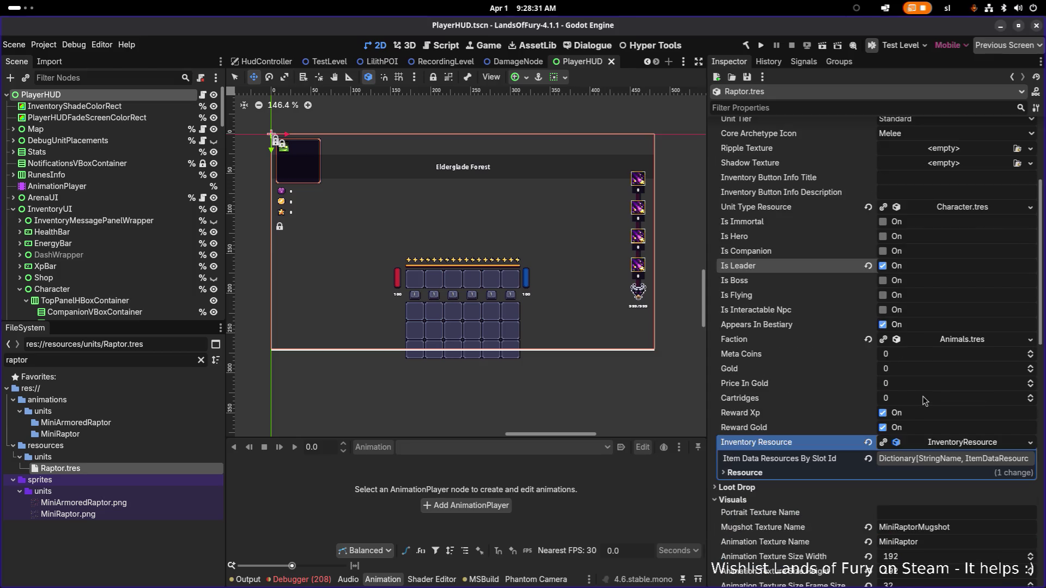
{"action": "left_click", "coordinate": [1029, 340]}
{"action": "left_click", "coordinate": [992, 374]}
{"action": "type", "text": "dino"}
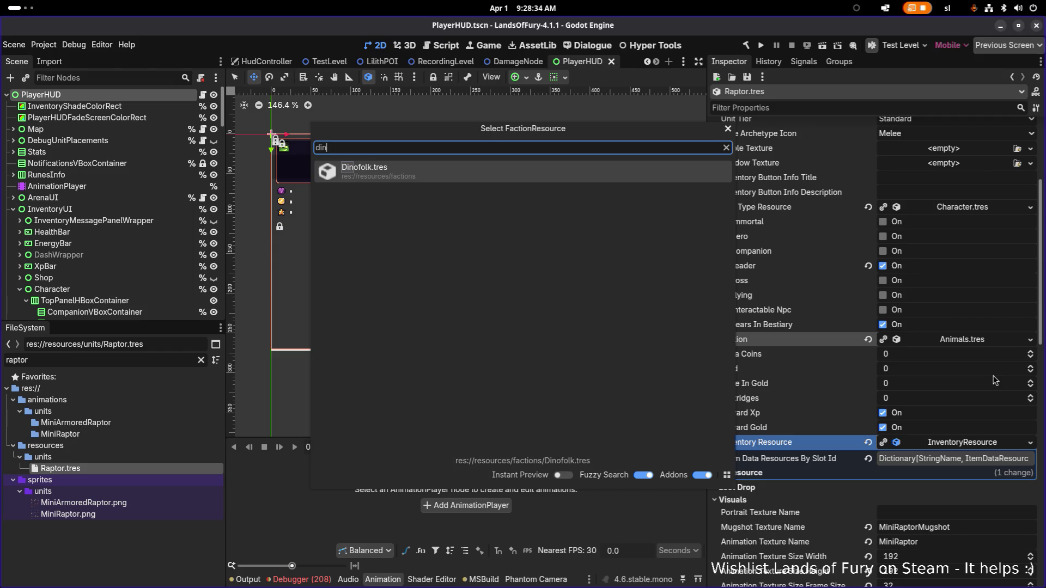
{"action": "key", "text": "Return"}
{"action": "key", "text": "ctrl+s"}
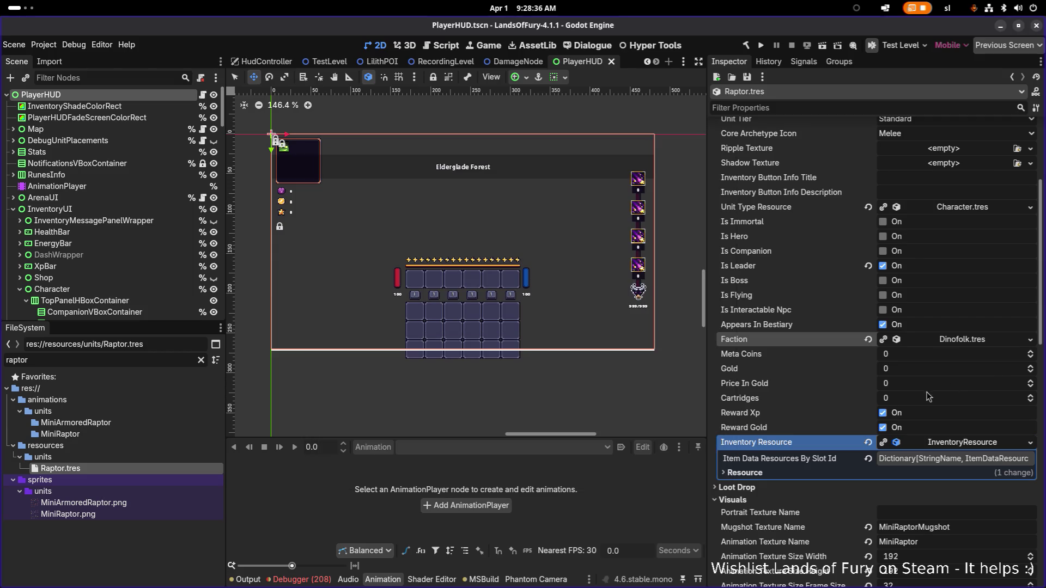
Change the Raptor's Unit Tier from Standard to Weak and save
{"action": "scroll", "coordinate": [857, 286], "scroll_direction": "up", "scroll_amount": 3}
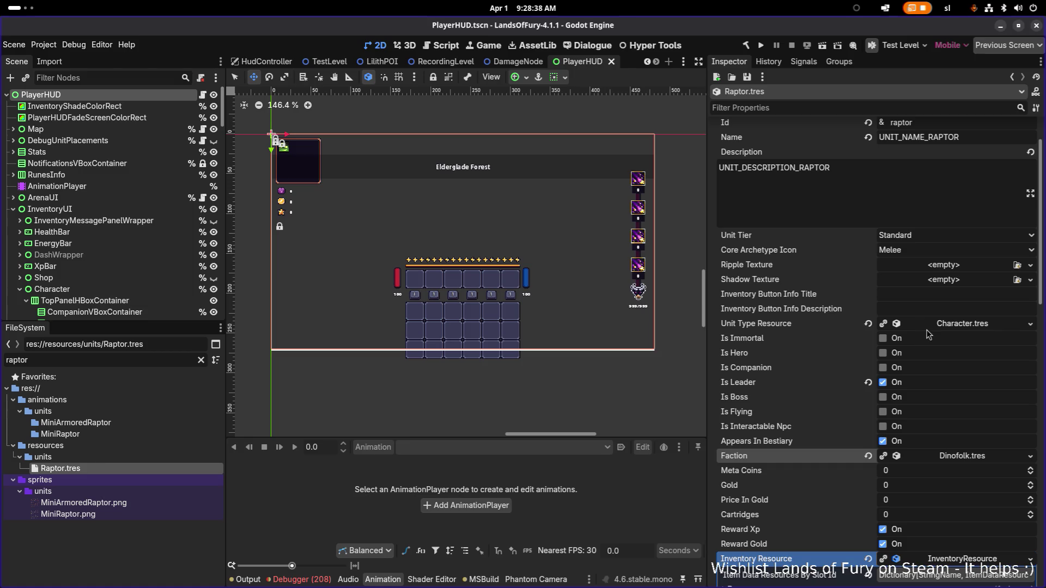
{"action": "left_click", "coordinate": [911, 252]}
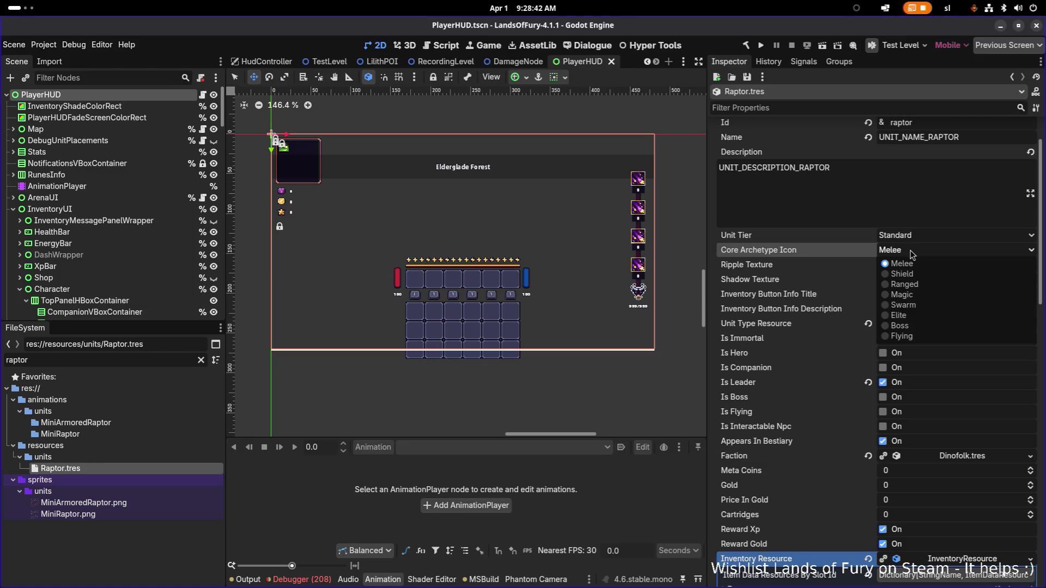
{"action": "left_click", "coordinate": [911, 252]}
{"action": "left_click", "coordinate": [916, 238]}
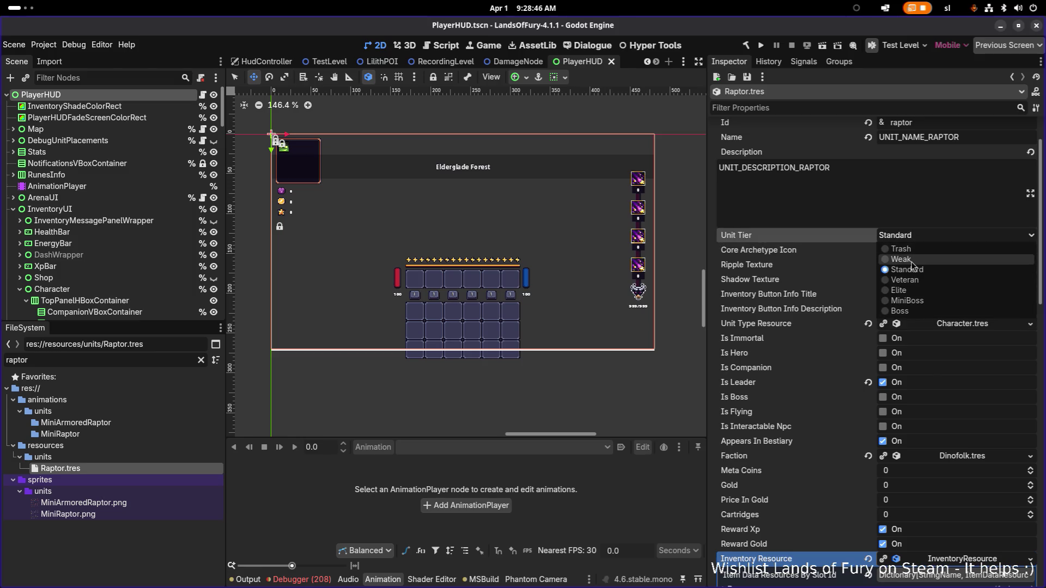
{"action": "left_click", "coordinate": [910, 260]}
{"action": "key", "text": "ctrl+s"}
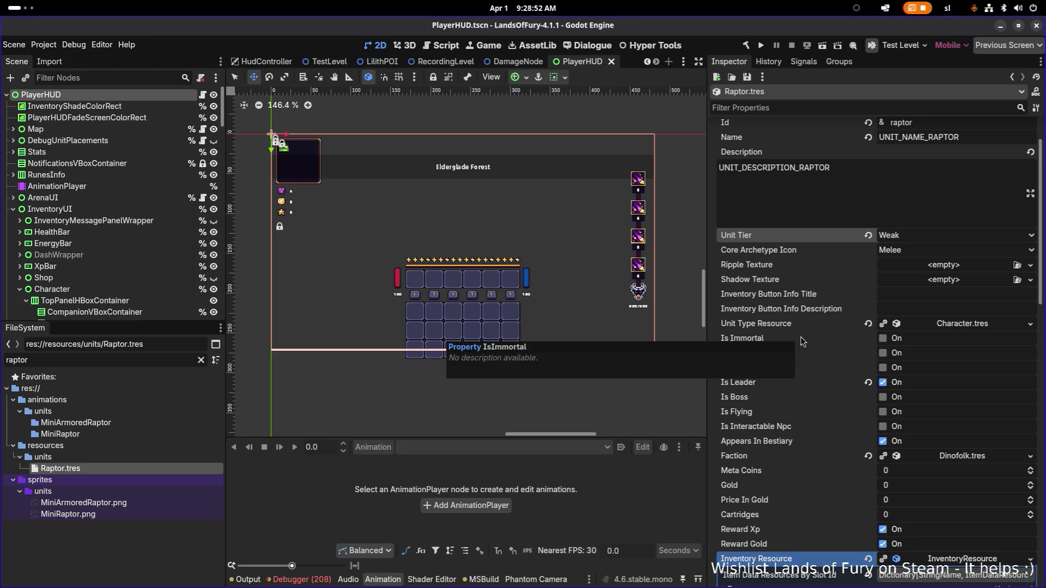
{"action": "scroll", "coordinate": [800, 337], "scroll_direction": "down", "scroll_amount": 5}
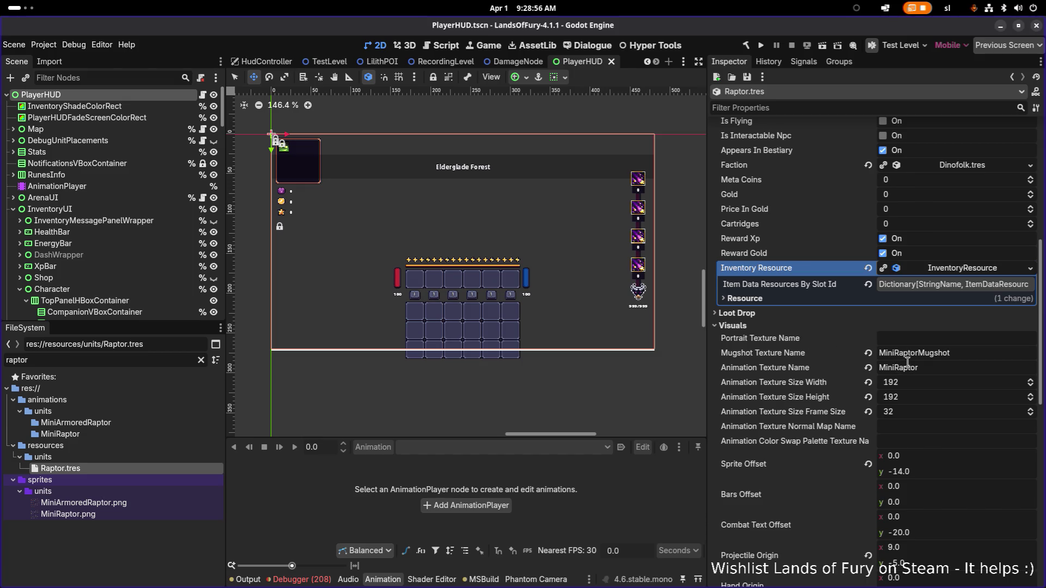
{"action": "scroll", "coordinate": [951, 361], "scroll_direction": "down", "scroll_amount": 2}
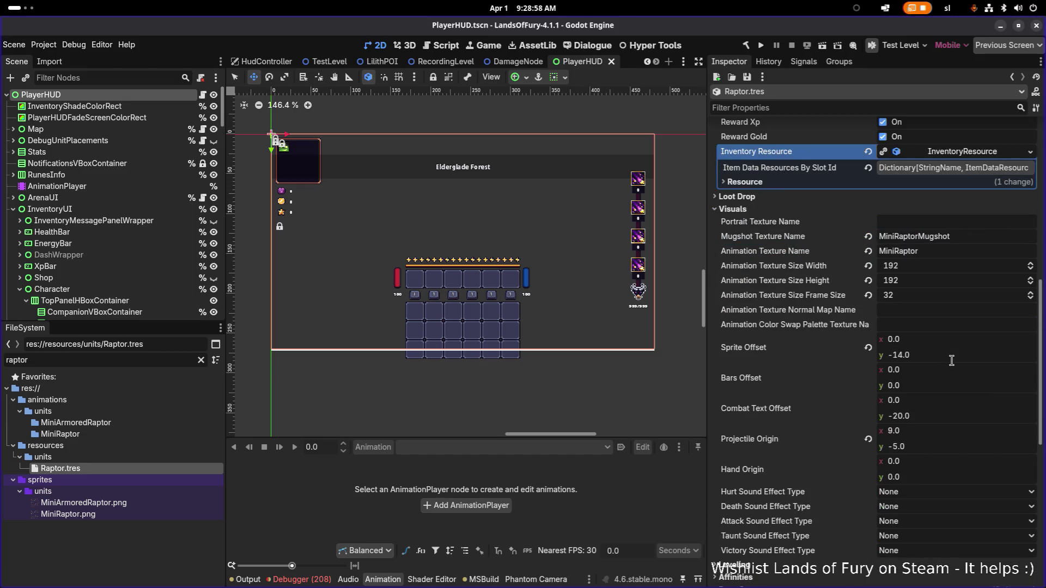
Set the Animation Texture Size width and height fields both to 240
{"action": "mouse_move", "coordinate": [67, 514]}
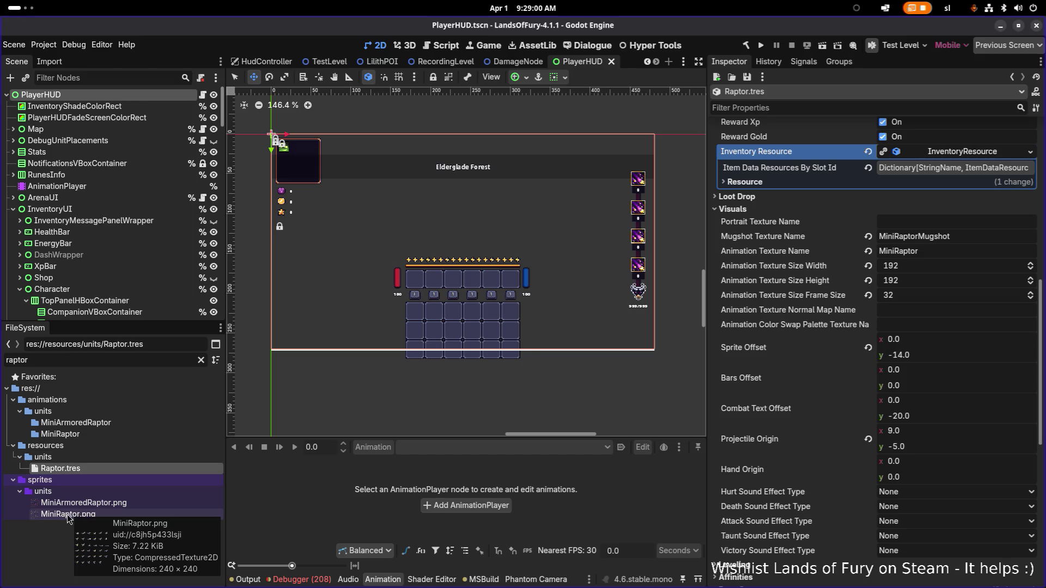
{"action": "left_click", "coordinate": [933, 267]}
{"action": "type", "text": "240"}
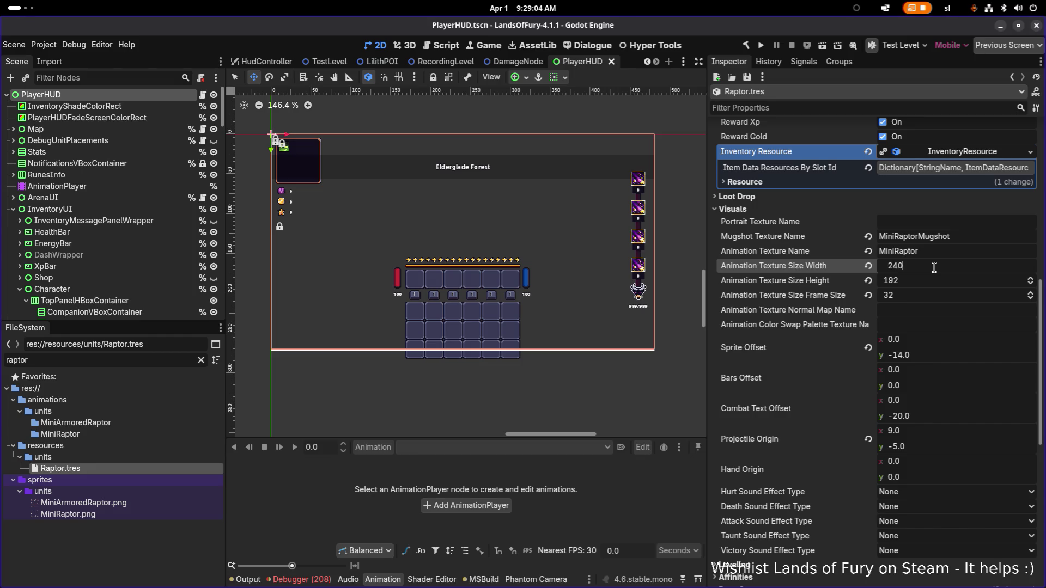
{"action": "key", "text": "Return"}
{"action": "key", "text": "Tab"}
{"action": "type", "text": "240"}
{"action": "key", "text": "Return"}
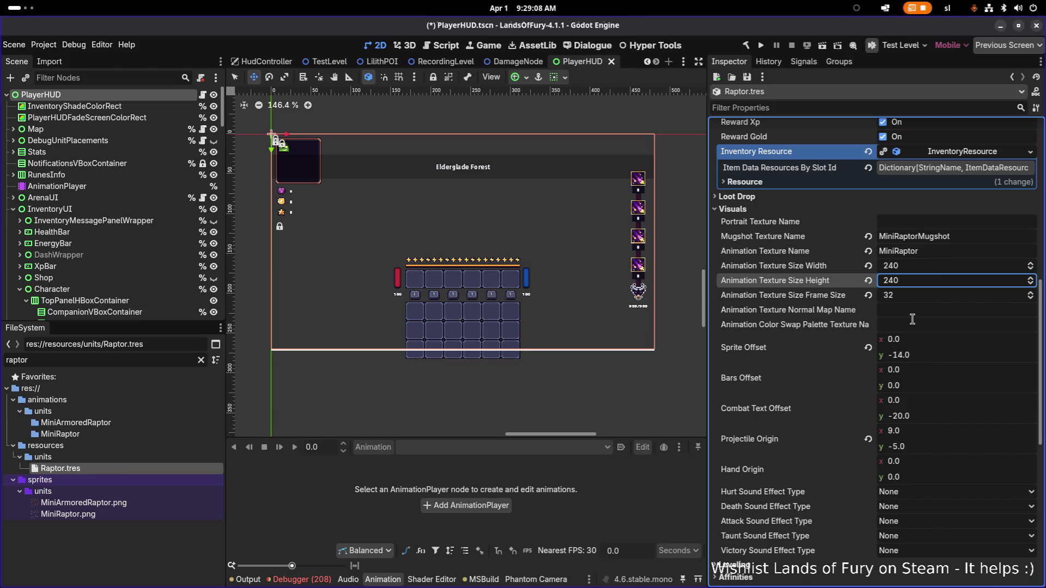
{"action": "scroll", "coordinate": [901, 342], "scroll_direction": "down", "scroll_amount": 3}
{"action": "scroll", "coordinate": [863, 393], "scroll_direction": "down", "scroll_amount": 2}
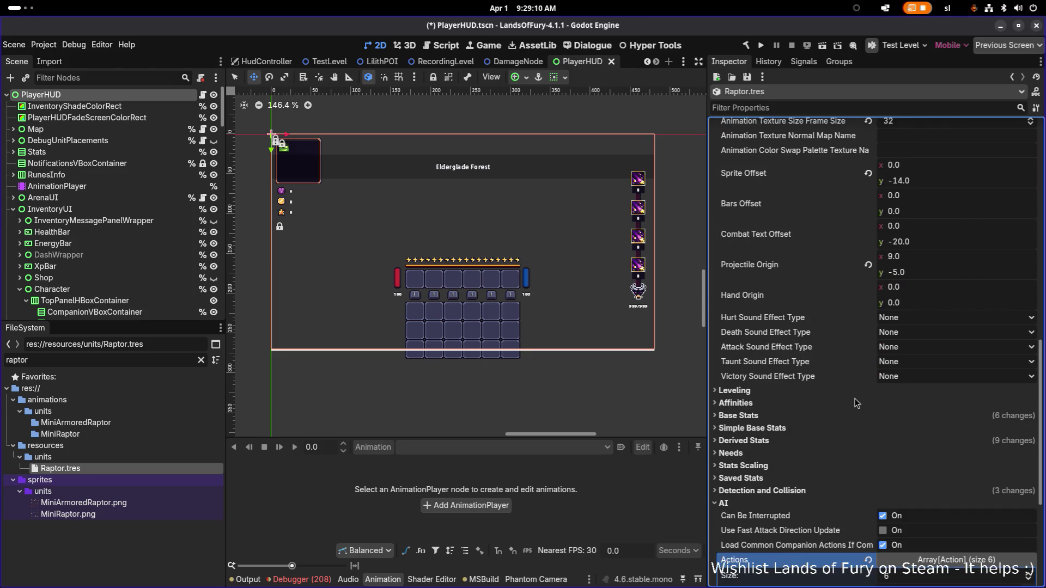
{"action": "scroll", "coordinate": [844, 399], "scroll_direction": "up", "scroll_amount": 15}
{"action": "scroll", "coordinate": [838, 404], "scroll_direction": "down", "scroll_amount": 6}
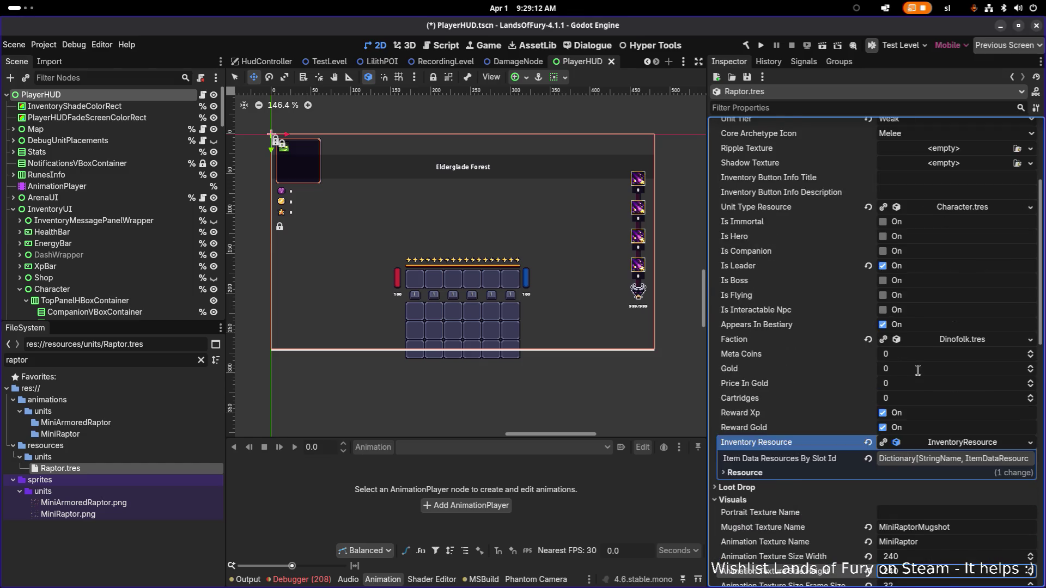
{"action": "right_click", "coordinate": [956, 384]}
Make the Inventory Resource unique recursively, excluding the WolfBite item data
{"action": "left_click", "coordinate": [979, 465]}
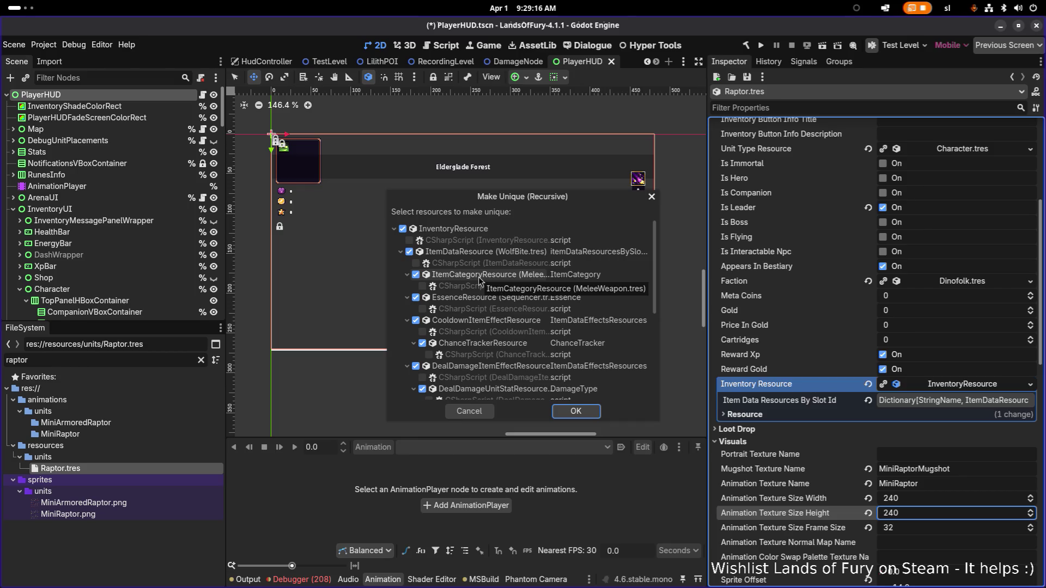
{"action": "left_click", "coordinate": [401, 252]}
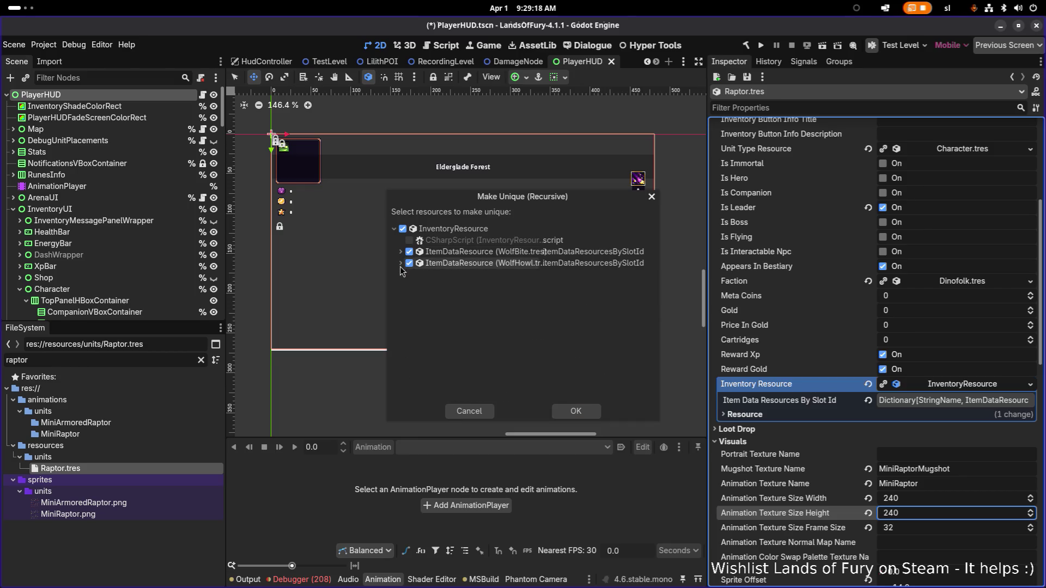
{"action": "left_click", "coordinate": [409, 252]}
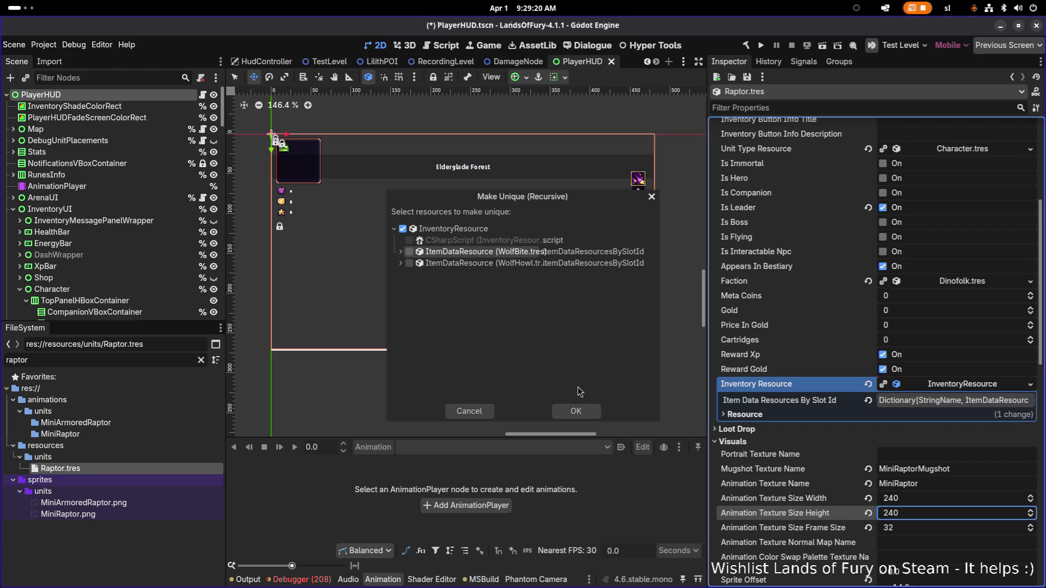
{"action": "left_click", "coordinate": [582, 415]}
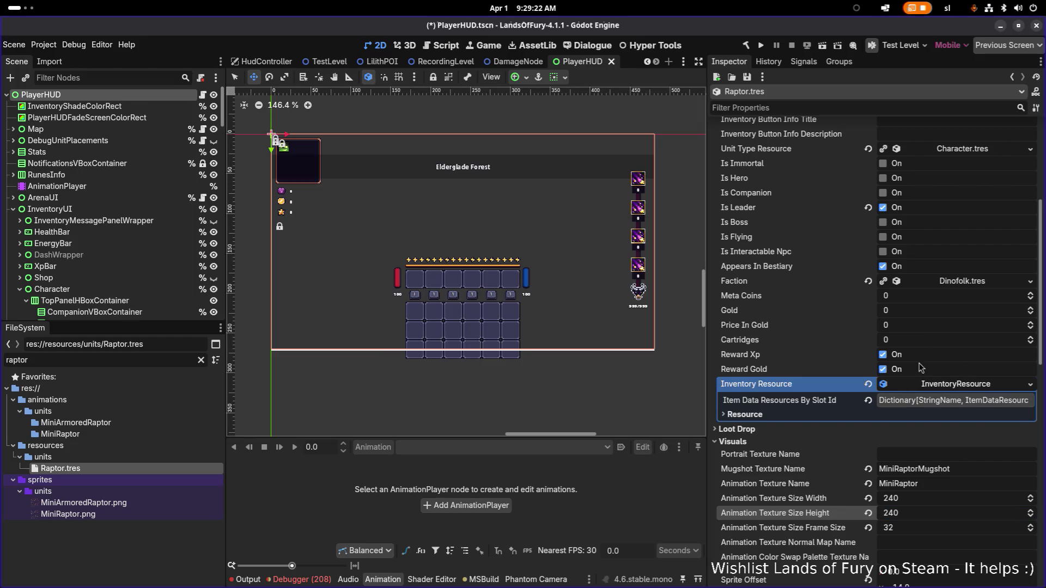
Expand Base Stats and Derived Stats to show Strength 30, Fury 30, Luck 10, Max Health 80
{"action": "scroll", "coordinate": [916, 322], "scroll_direction": "down", "scroll_amount": 2}
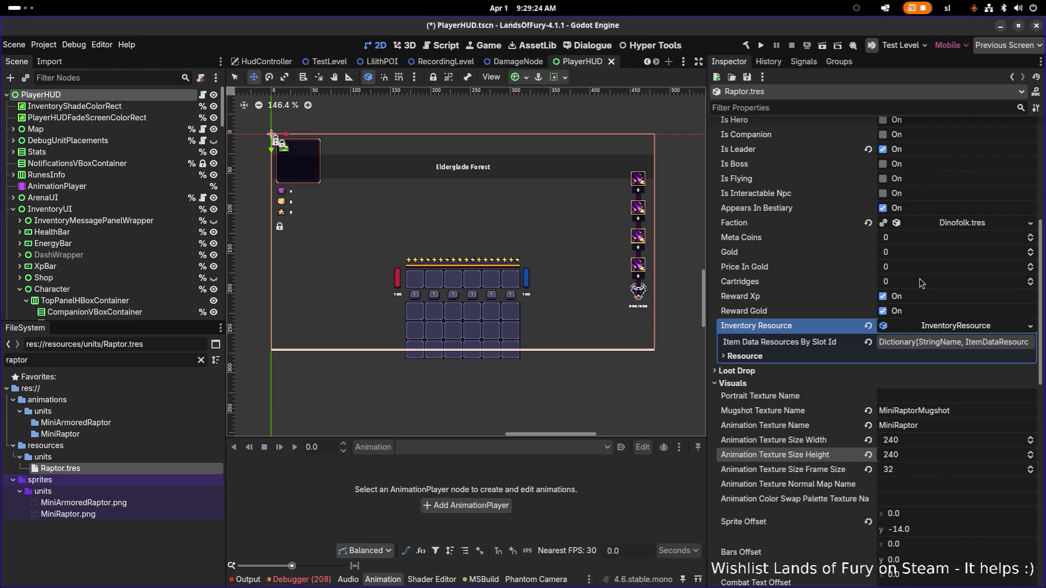
{"action": "scroll", "coordinate": [915, 267], "scroll_direction": "down", "scroll_amount": 5}
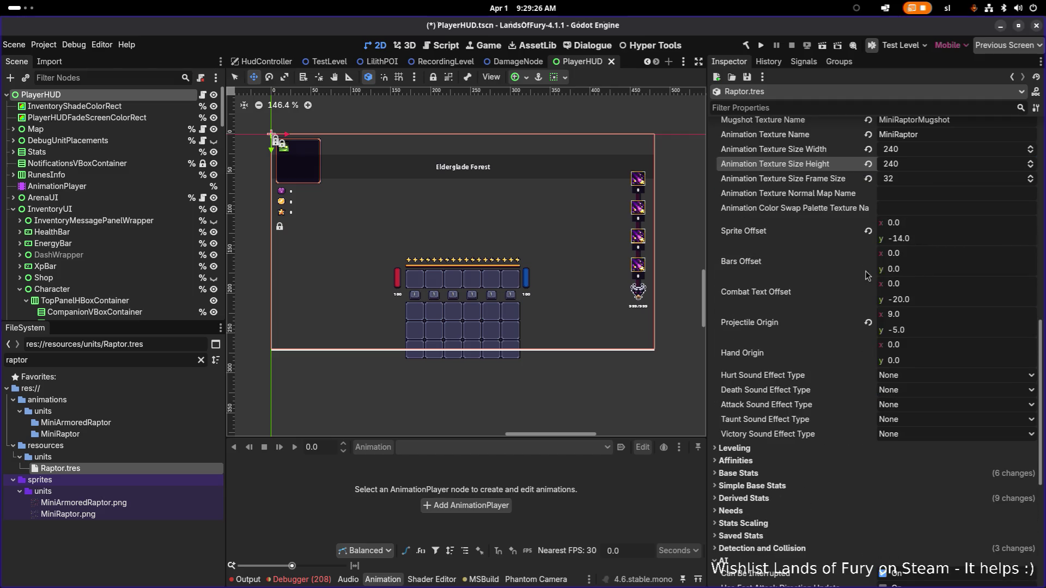
{"action": "scroll", "coordinate": [842, 277], "scroll_direction": "down", "scroll_amount": 2}
{"action": "left_click", "coordinate": [759, 357]}
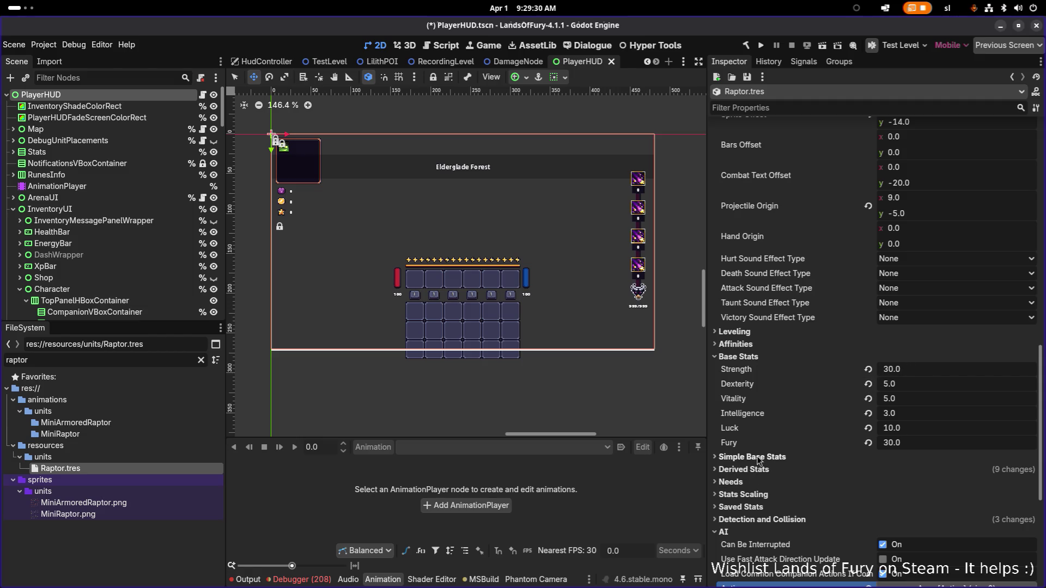
{"action": "left_click", "coordinate": [757, 470]}
{"action": "scroll", "coordinate": [773, 458], "scroll_direction": "down", "scroll_amount": 2}
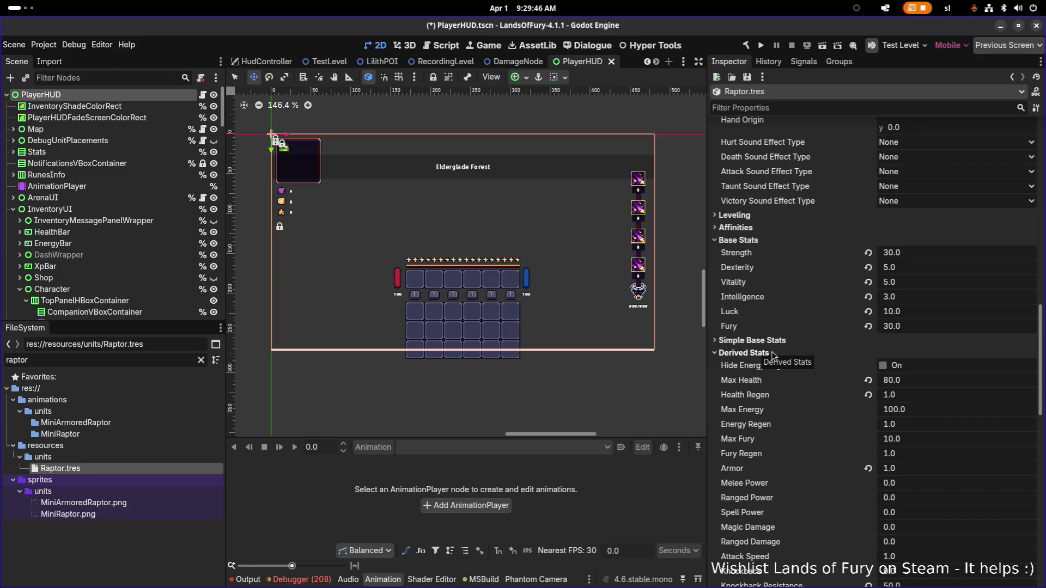
Enter 100 as Max Health in Derived Stats
{"action": "left_click", "coordinate": [921, 381]}
{"action": "type", "text": "100"}
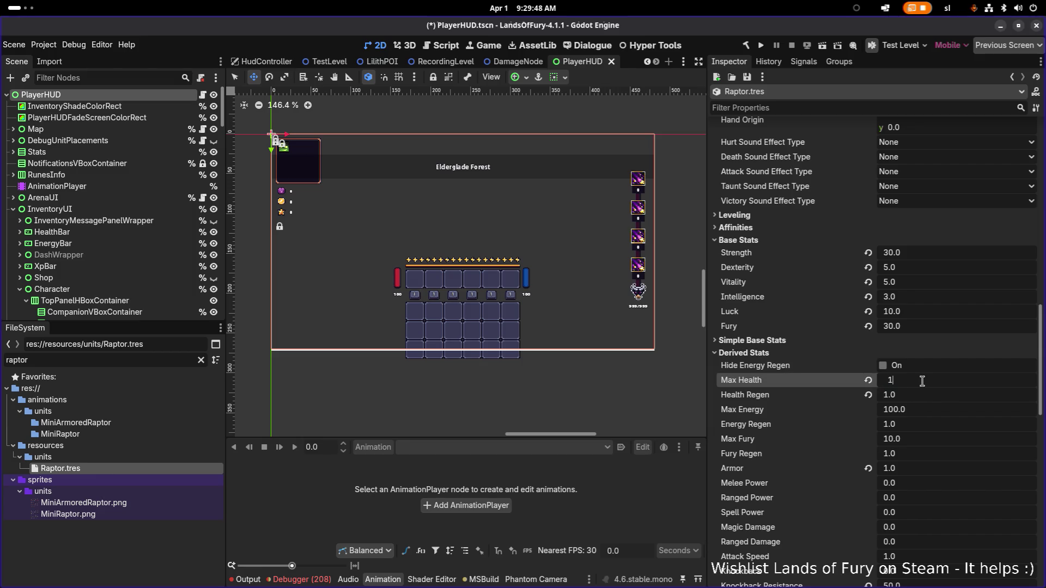
{"action": "key", "text": "Return"}
{"action": "scroll", "coordinate": [805, 399], "scroll_direction": "down", "scroll_amount": 2}
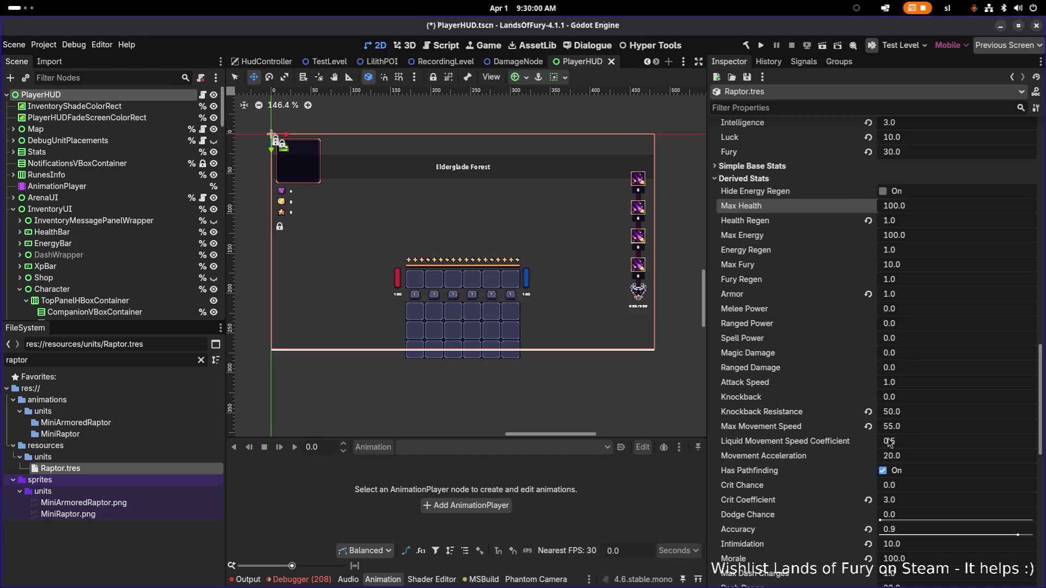
{"action": "left_click", "coordinate": [763, 180]}
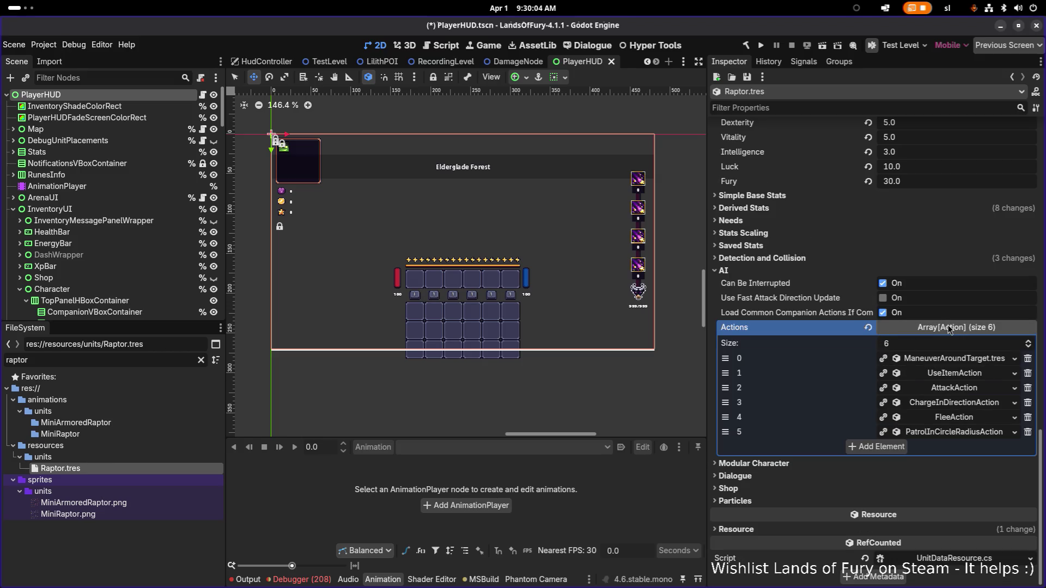
Make the AI Actions array and its sub-resources unique
{"action": "right_click", "coordinate": [940, 364]}
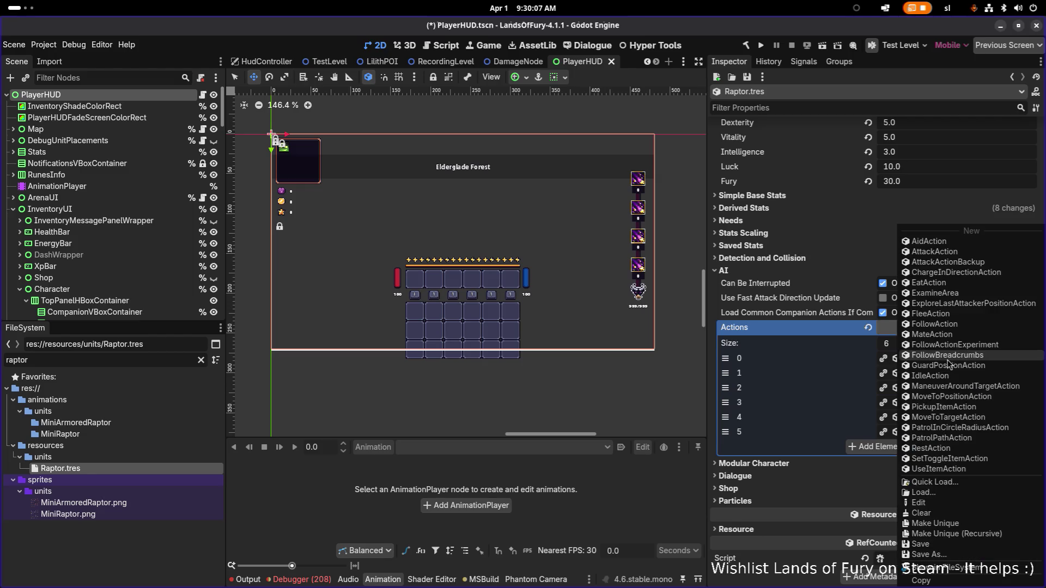
{"action": "left_click", "coordinate": [961, 538]}
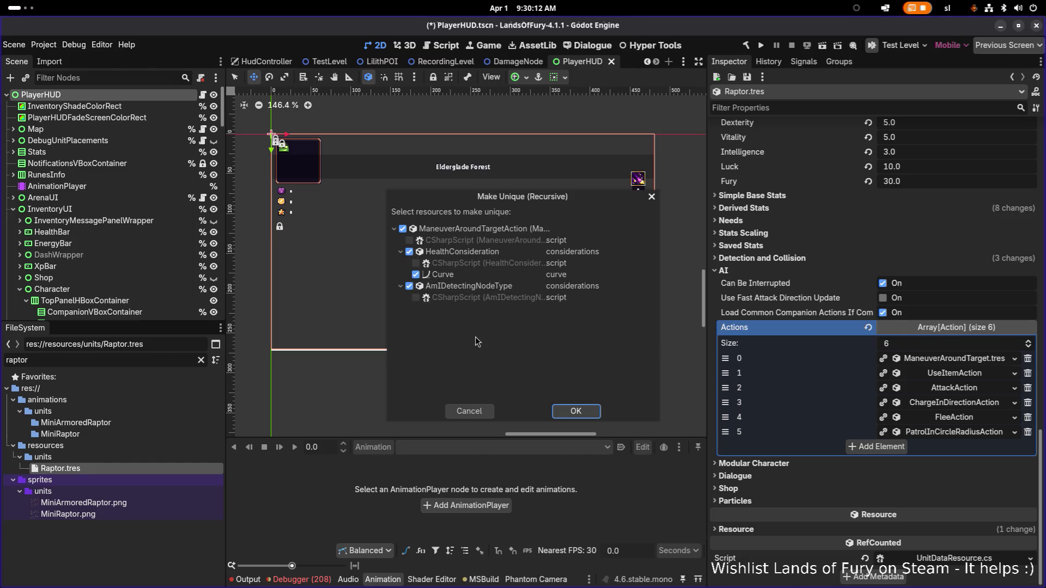
{"action": "left_click", "coordinate": [576, 411]}
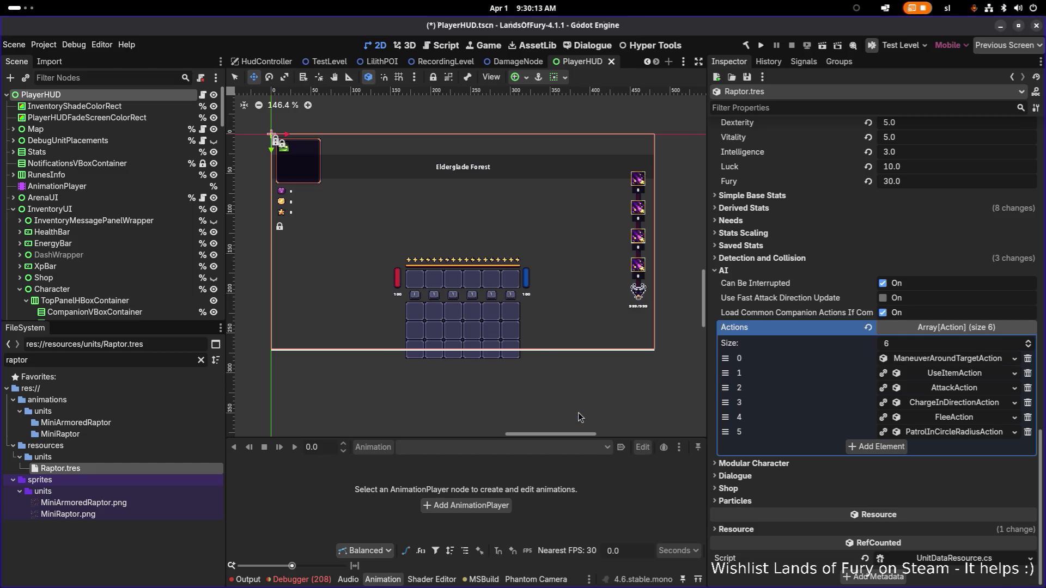
Set the ManeuverAroundTargetAction Rest Time Limits to 1 and 1.5
{"action": "left_click", "coordinate": [923, 364]}
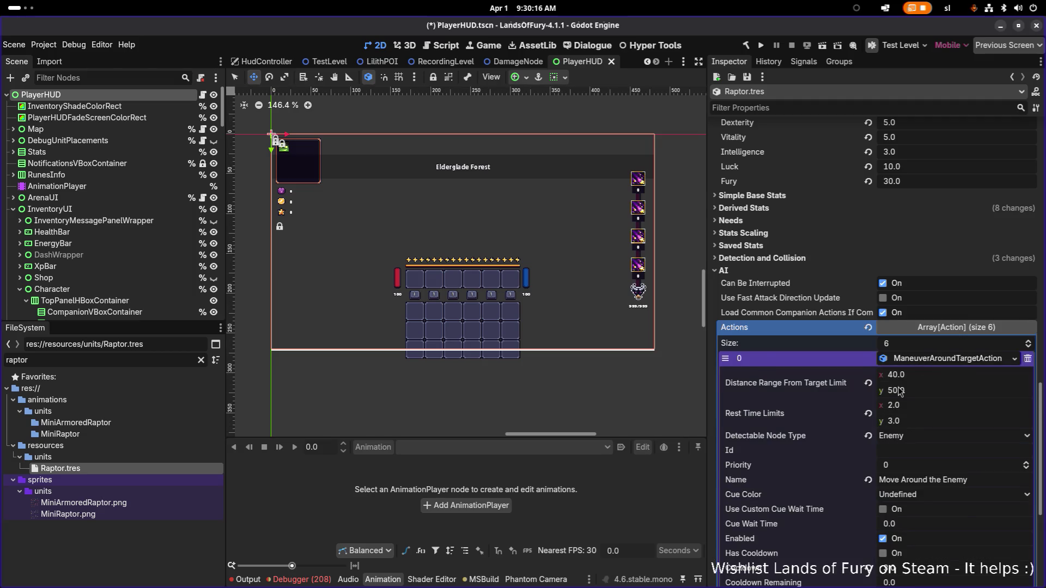
{"action": "scroll", "coordinate": [909, 373], "scroll_direction": "down", "scroll_amount": 3}
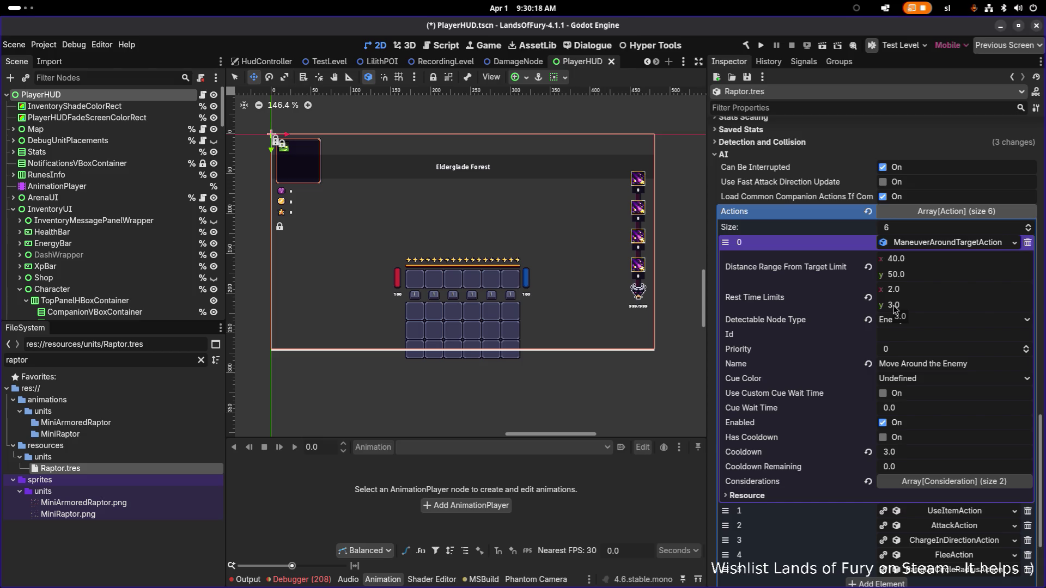
{"action": "left_click", "coordinate": [917, 290]}
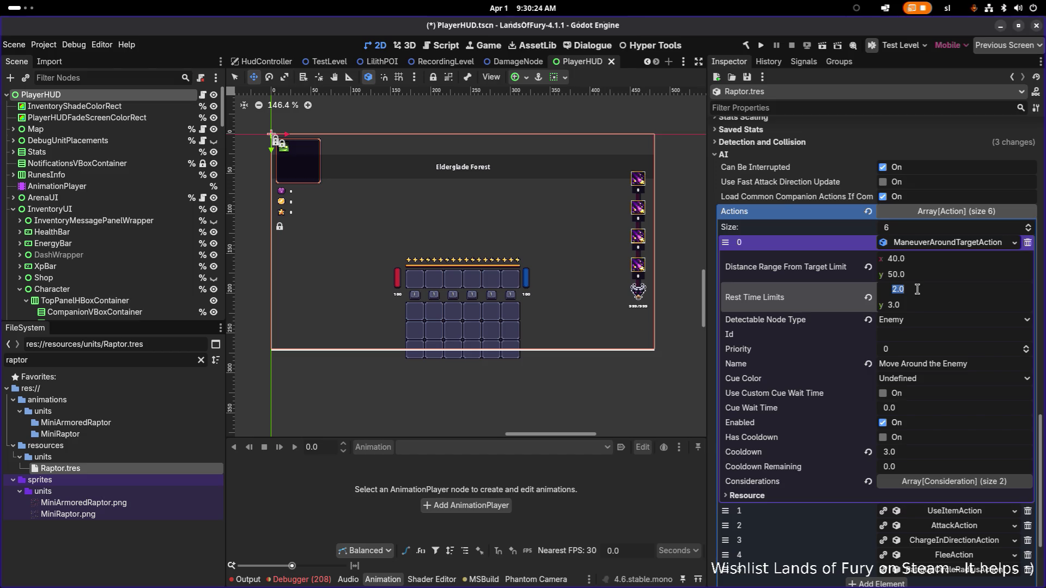
{"action": "type", "text": "1"}
{"action": "key", "text": "Tab"}
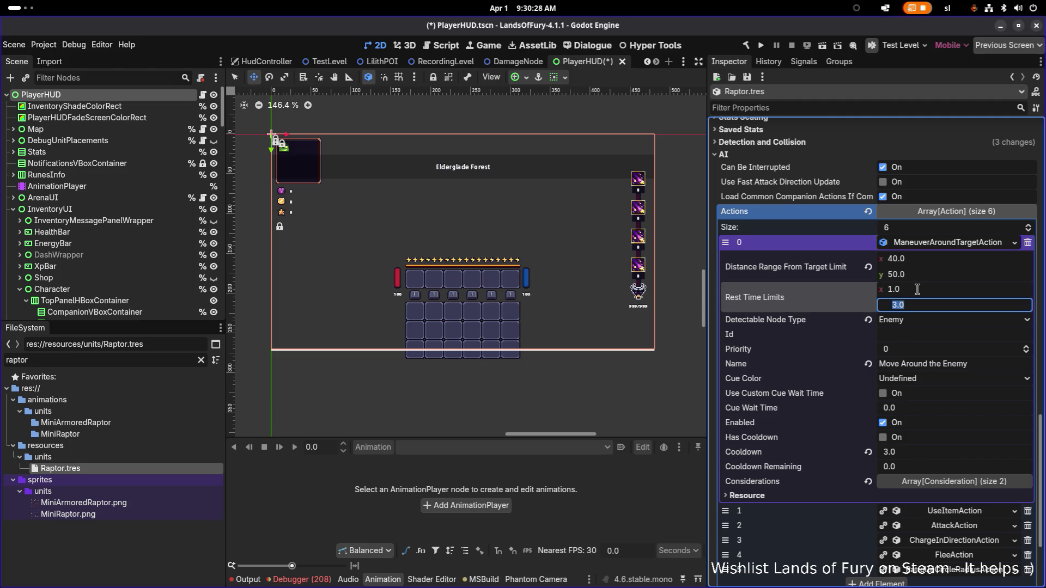
{"action": "type", "text": "1.5"}
{"action": "key", "text": "Return"}
Open the move-around action's HealthConsideration curve editor
{"action": "left_click", "coordinate": [955, 482]}
{"action": "scroll", "coordinate": [962, 436], "scroll_direction": "down", "scroll_amount": 3}
{"action": "left_click", "coordinate": [964, 398]}
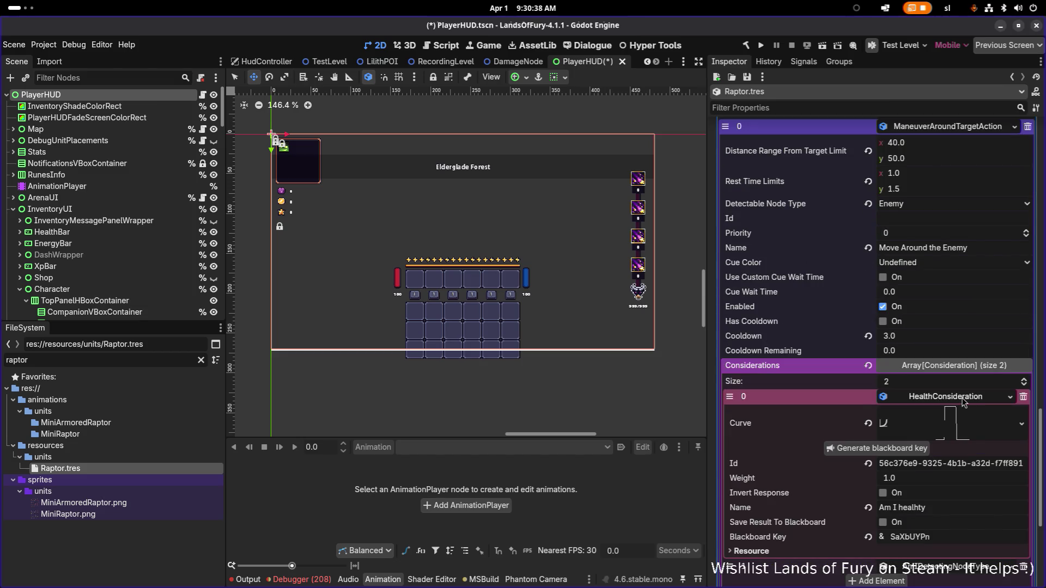
{"action": "left_click", "coordinate": [950, 426]}
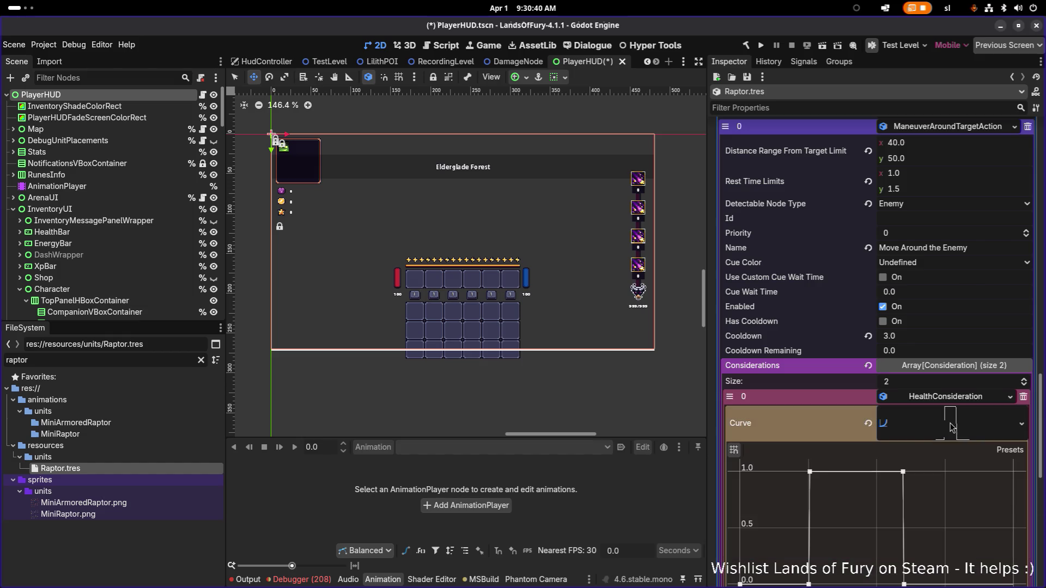
{"action": "scroll", "coordinate": [926, 442], "scroll_direction": "down", "scroll_amount": 2}
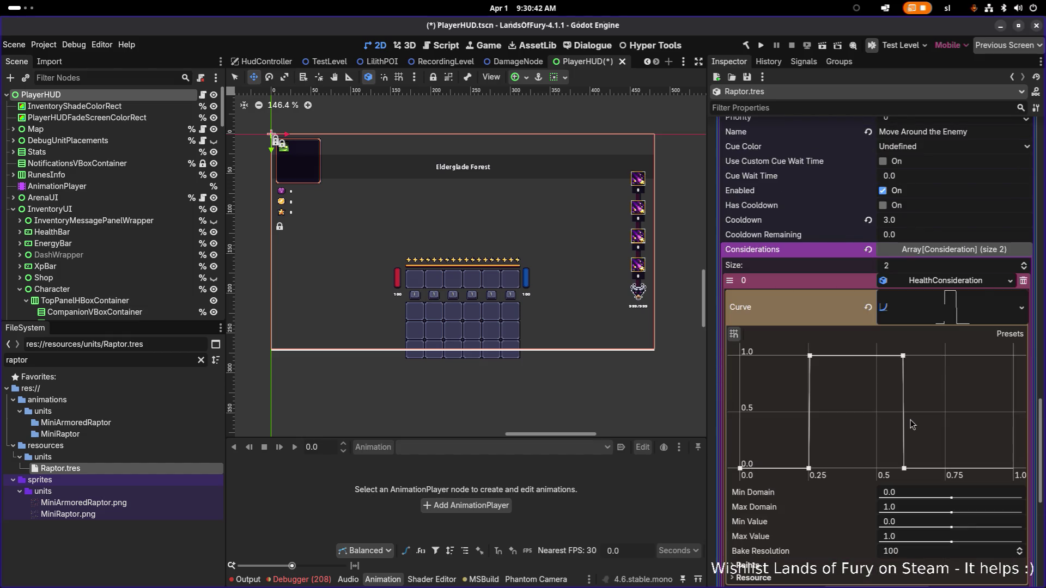
Delete the bottom curve points at 0.25 and 0.60 and add an end point at (1.0, 0.0)
{"action": "left_click", "coordinate": [907, 470]}
{"action": "left_click", "coordinate": [810, 468]}
{"action": "right_click", "coordinate": [810, 469]}
{"action": "right_click", "coordinate": [904, 469]}
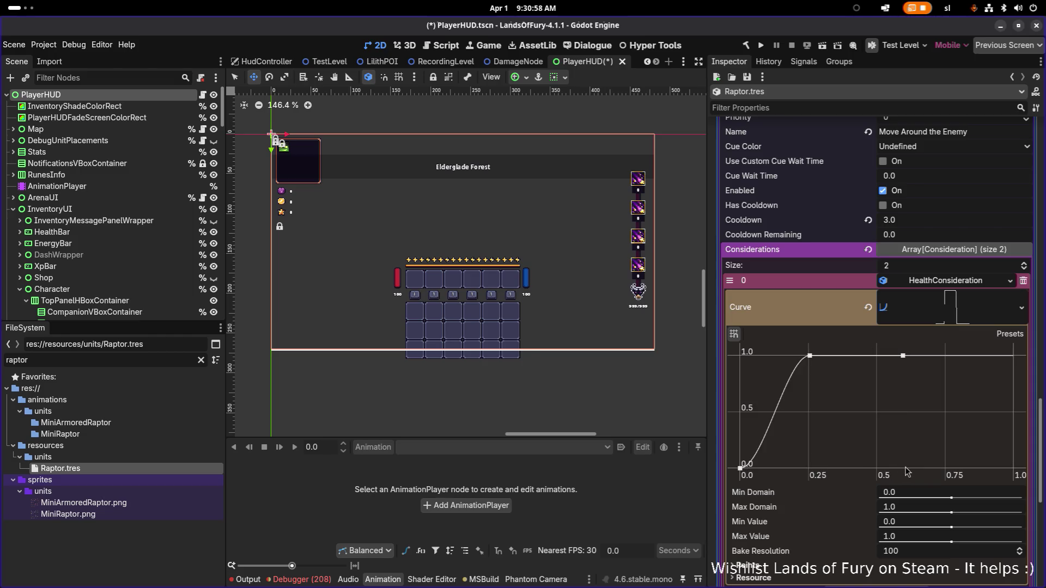
{"action": "left_click_drag", "start_coordinate": [1016, 357], "coordinate": [1043, 504]}
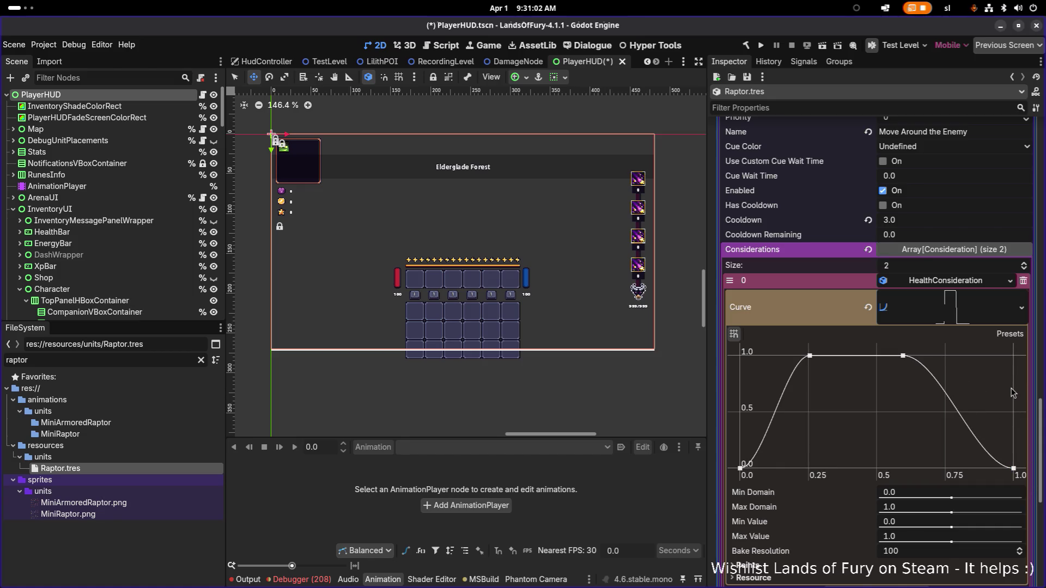
{"action": "left_click", "coordinate": [963, 282]}
{"action": "left_click", "coordinate": [954, 327]}
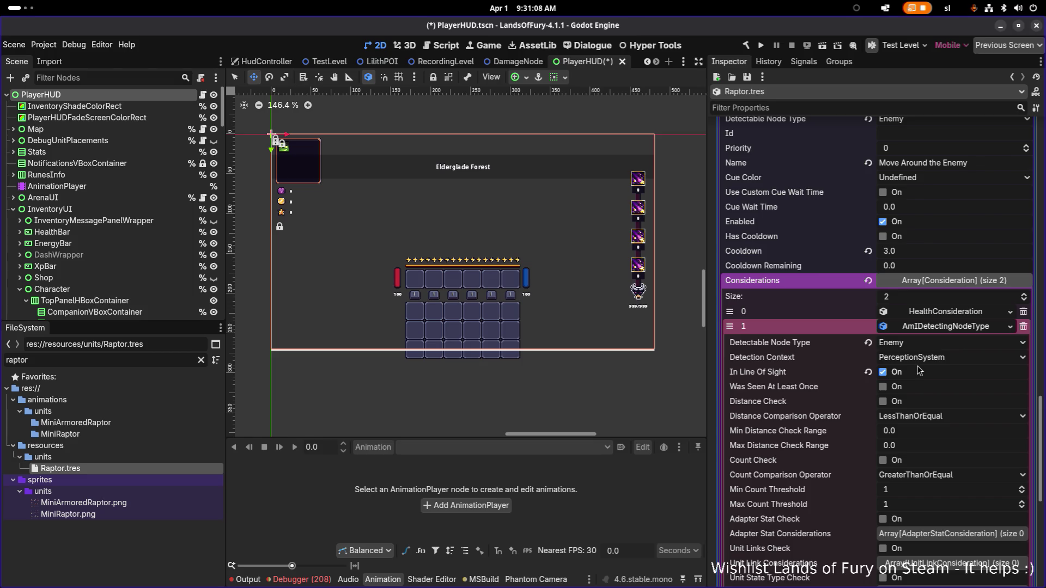
Enable Save Result To Blackboard on AmIDetectingNodeType, generate a blackboard key, and copy it
{"action": "scroll", "coordinate": [871, 386], "scroll_direction": "down", "scroll_amount": 4}
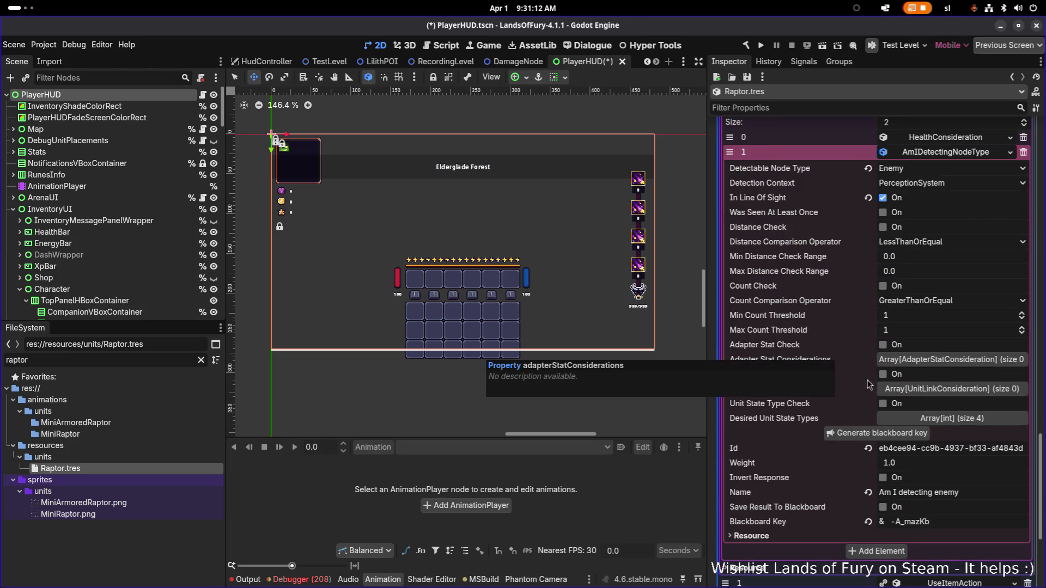
{"action": "left_click", "coordinate": [886, 508]}
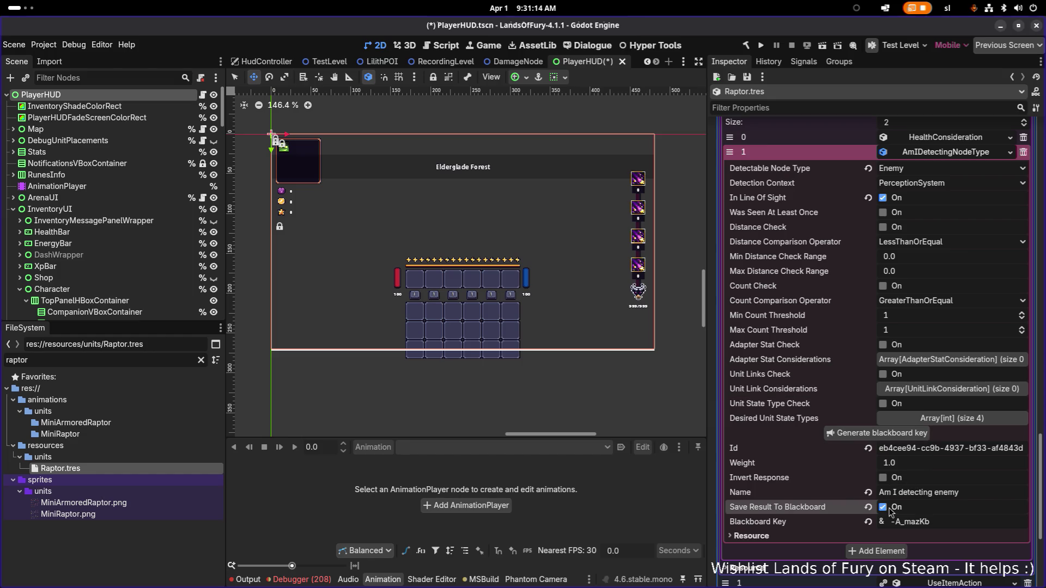
{"action": "left_click", "coordinate": [899, 434]}
{"action": "double_click", "coordinate": [915, 523]}
{"action": "right_click", "coordinate": [919, 525]}
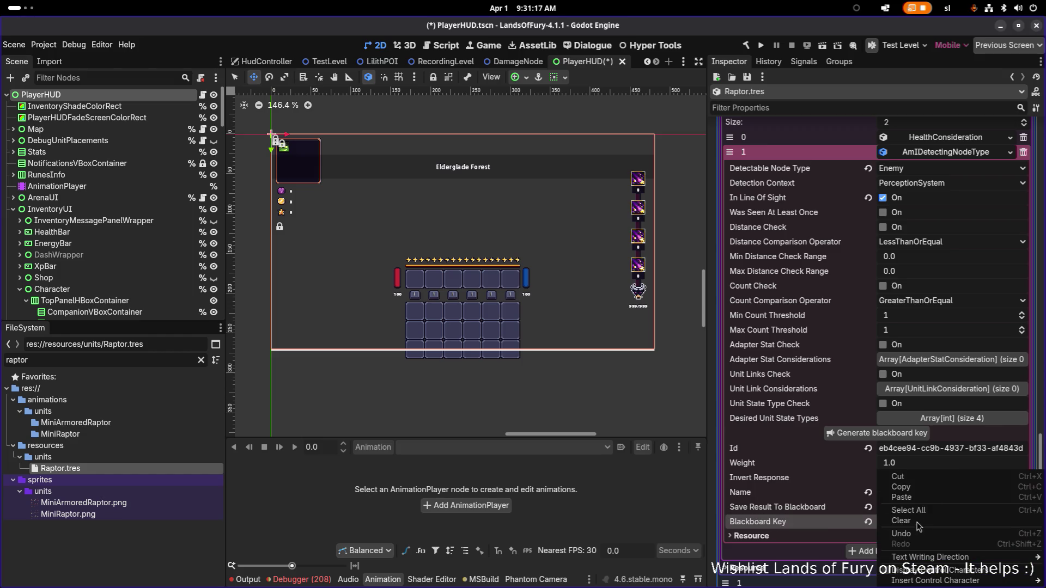
{"action": "left_click", "coordinate": [934, 493]}
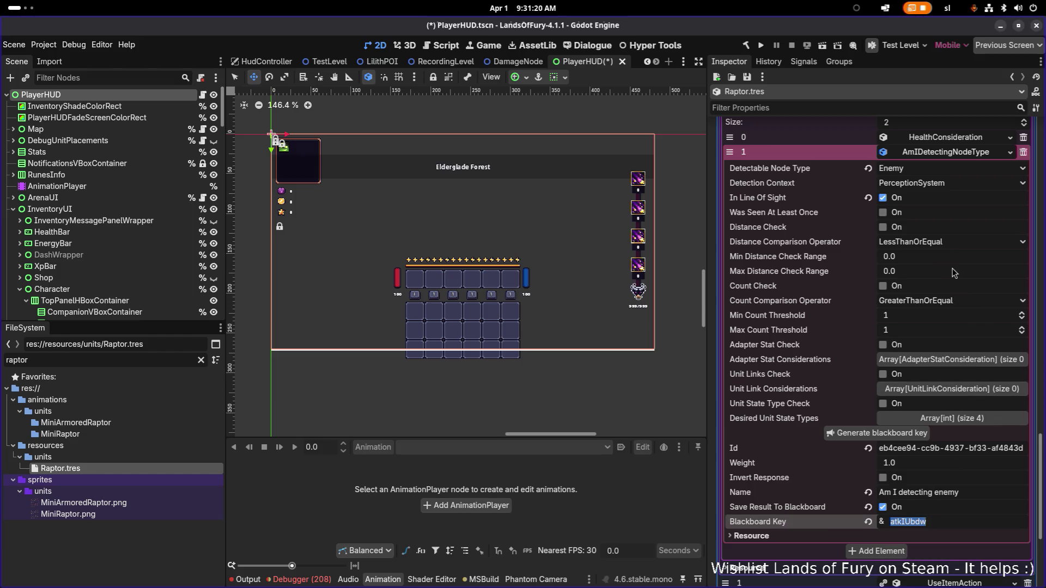
{"action": "left_click", "coordinate": [944, 156]}
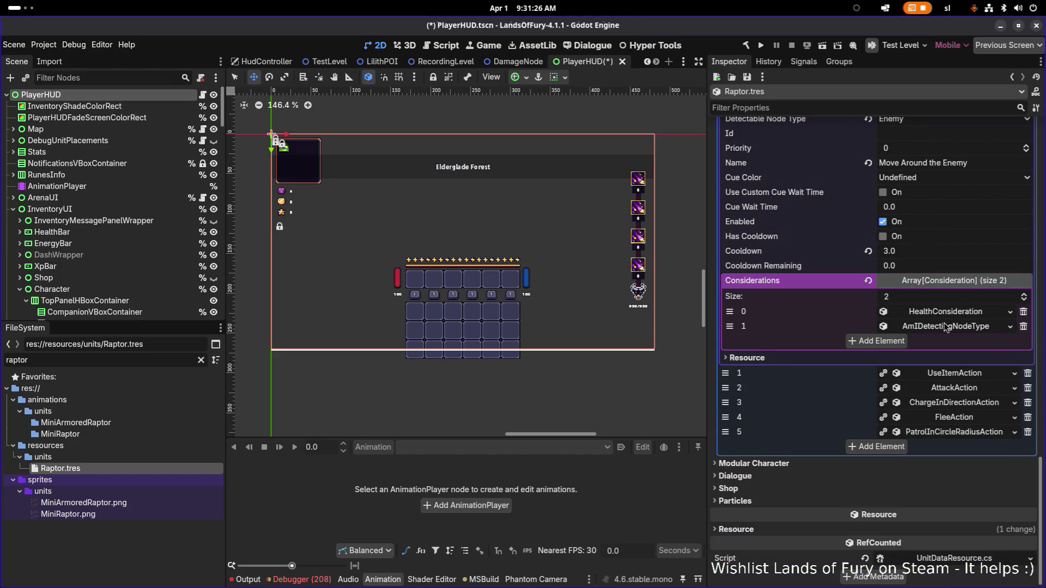
Revert the move-around action's Cooldown to 0.0
{"action": "scroll", "coordinate": [947, 326], "scroll_direction": "up", "scroll_amount": 5}
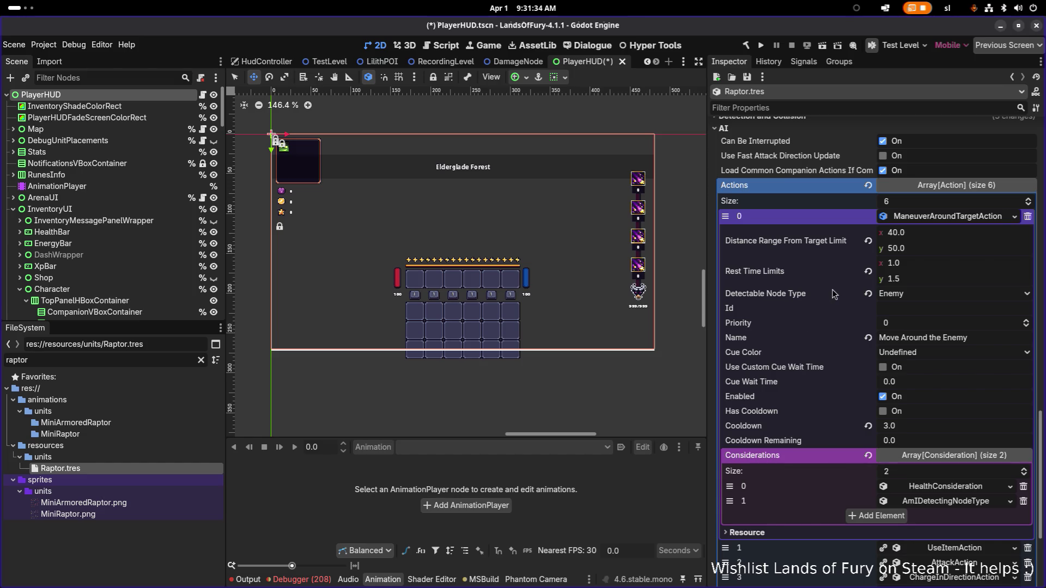
{"action": "scroll", "coordinate": [834, 295], "scroll_direction": "up", "scroll_amount": 2}
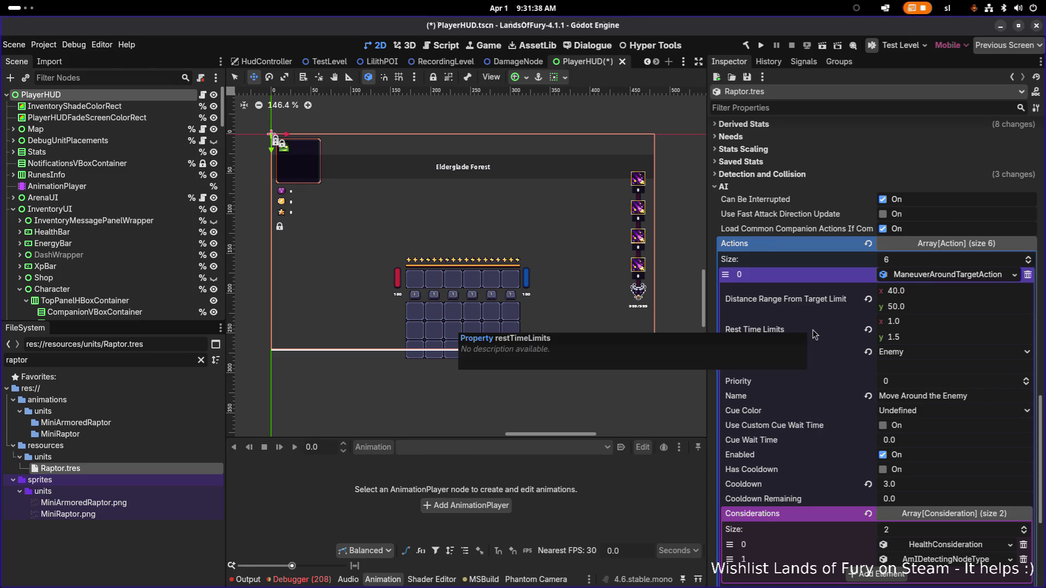
{"action": "scroll", "coordinate": [821, 330], "scroll_direction": "down", "scroll_amount": 4}
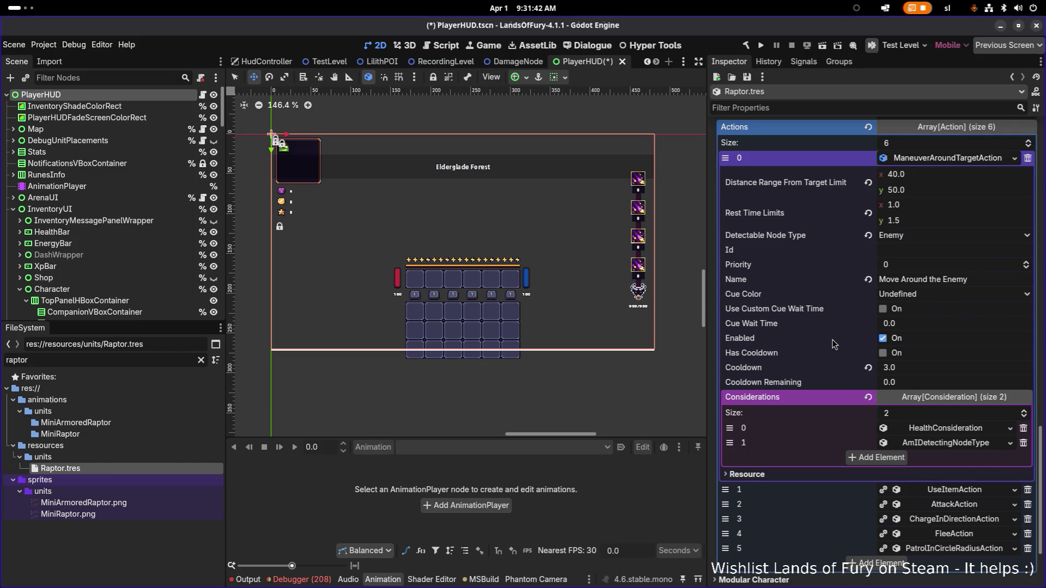
{"action": "left_click", "coordinate": [868, 368]}
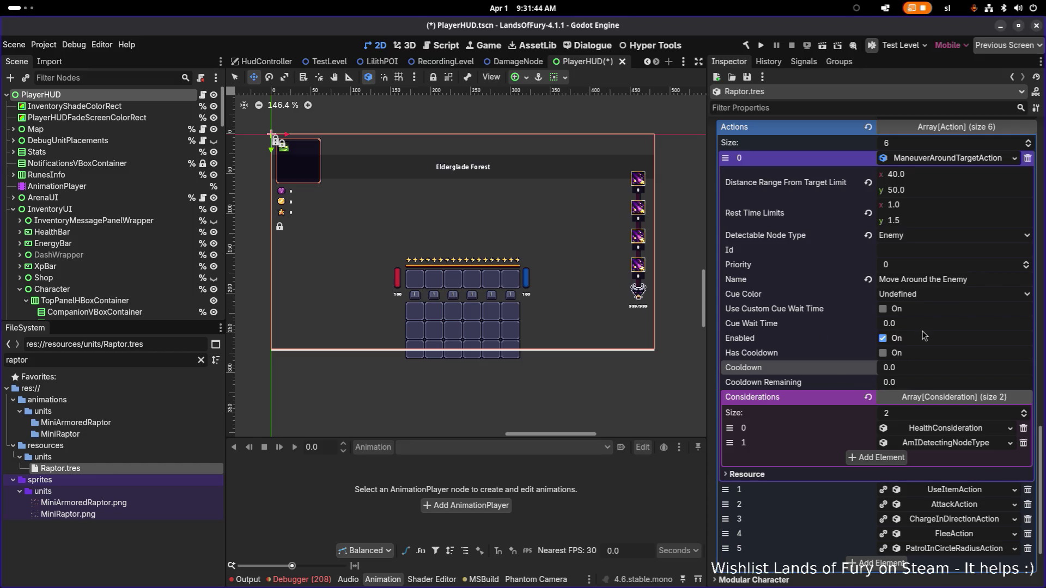
{"action": "scroll", "coordinate": [895, 354], "scroll_direction": "down", "scroll_amount": 2}
{"action": "scroll", "coordinate": [895, 354], "scroll_direction": "down", "scroll_amount": 2}
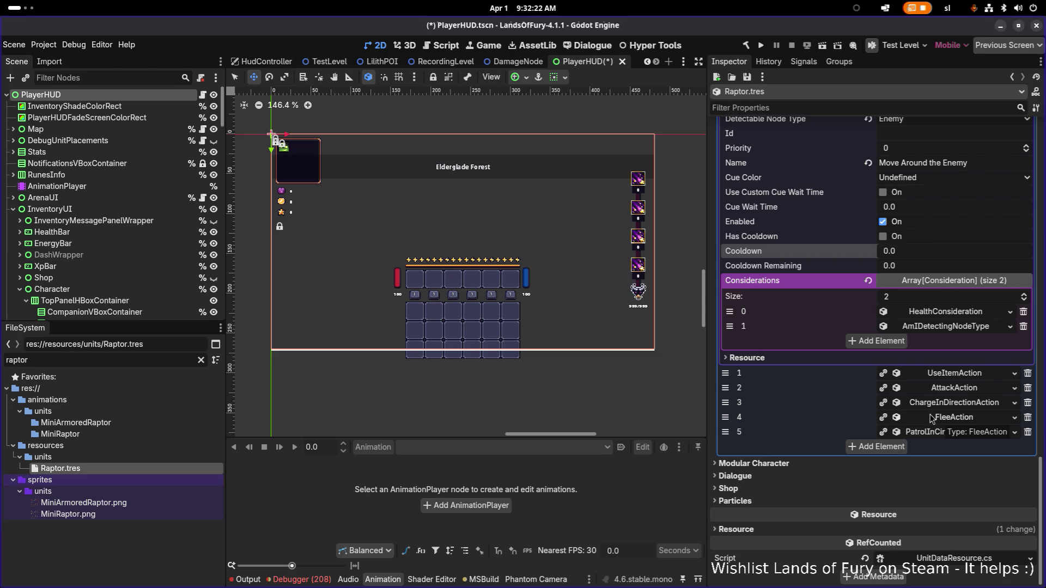
Expand the ChargeInDirectionAction dash action and its considerations
{"action": "left_click", "coordinate": [972, 389]}
{"action": "left_click", "coordinate": [972, 389]}
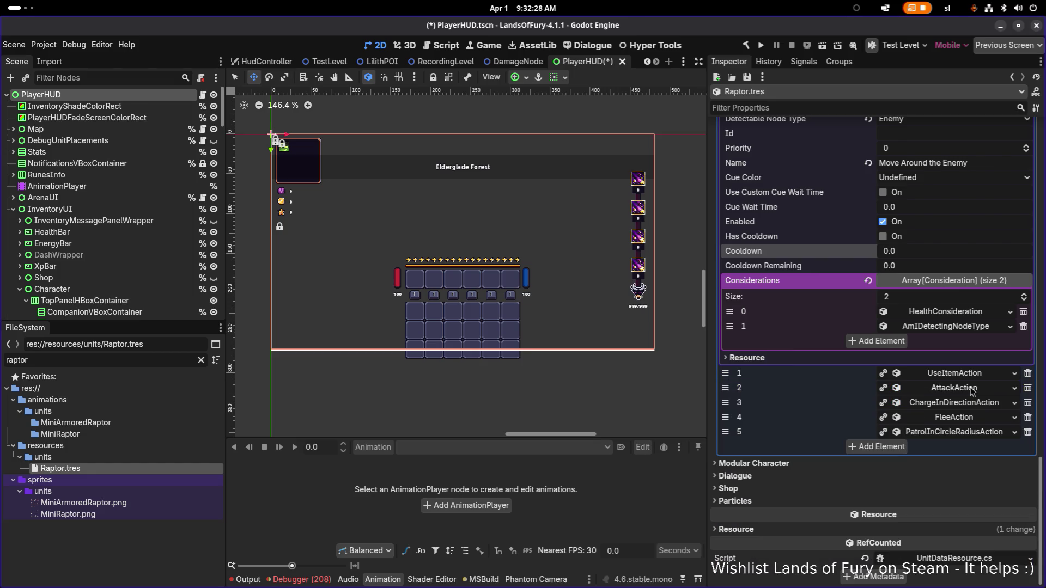
{"action": "left_click", "coordinate": [973, 404]}
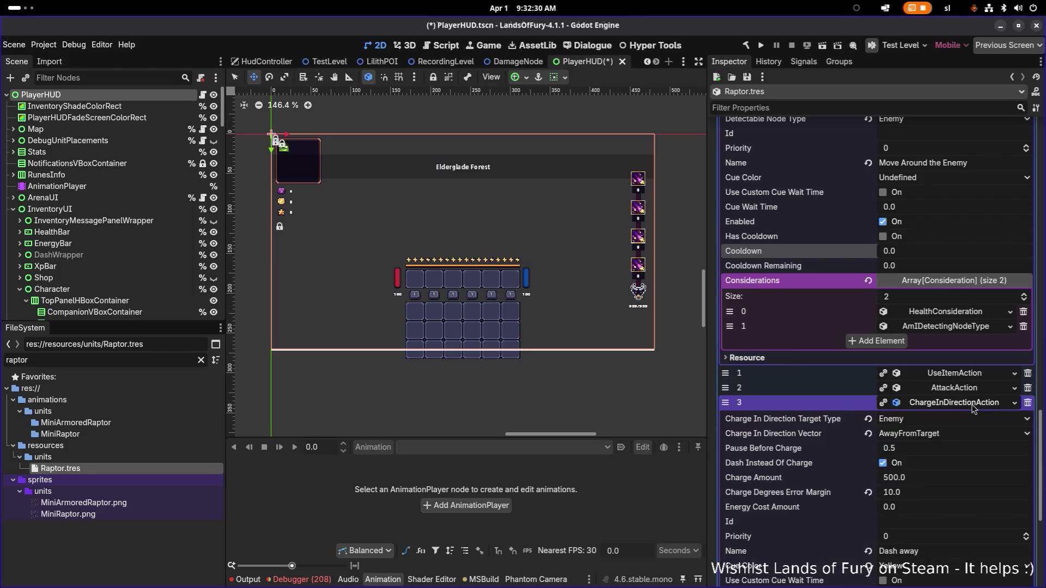
{"action": "scroll", "coordinate": [973, 409], "scroll_direction": "down", "scroll_amount": 2}
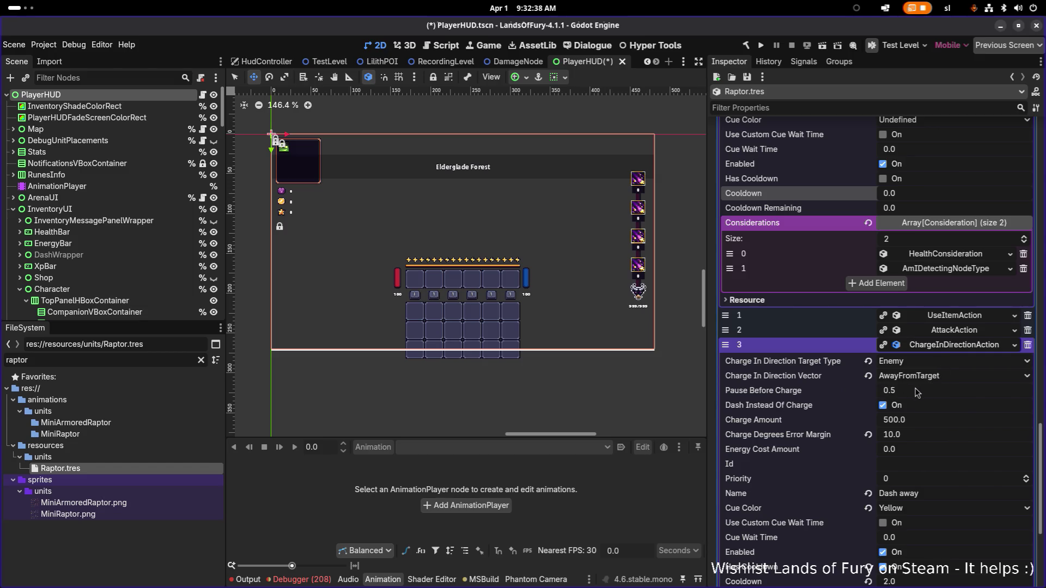
{"action": "scroll", "coordinate": [907, 395], "scroll_direction": "down", "scroll_amount": 3}
{"action": "left_click", "coordinate": [978, 498]}
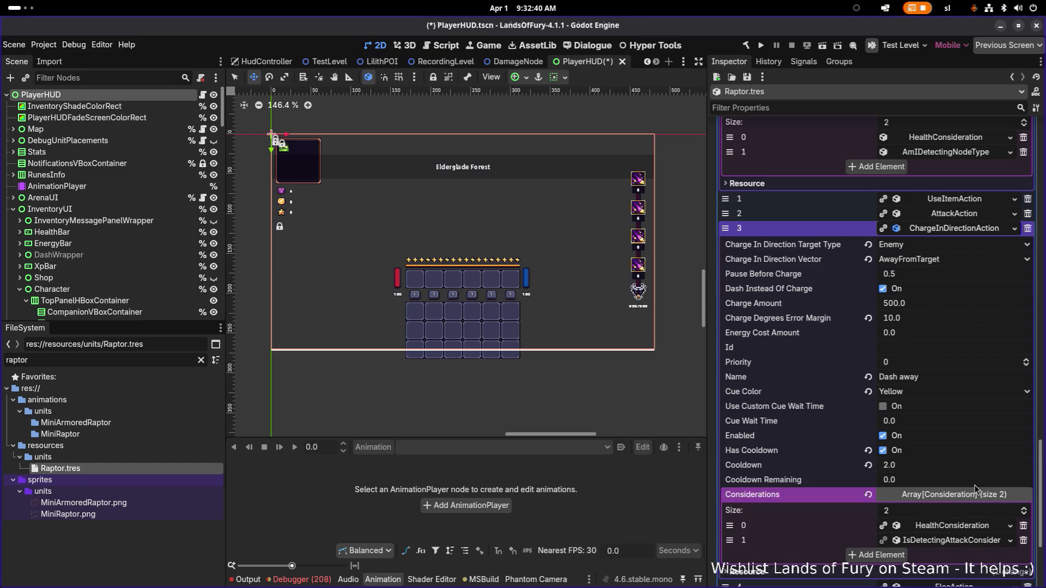
{"action": "scroll", "coordinate": [978, 493], "scroll_direction": "down", "scroll_amount": 5}
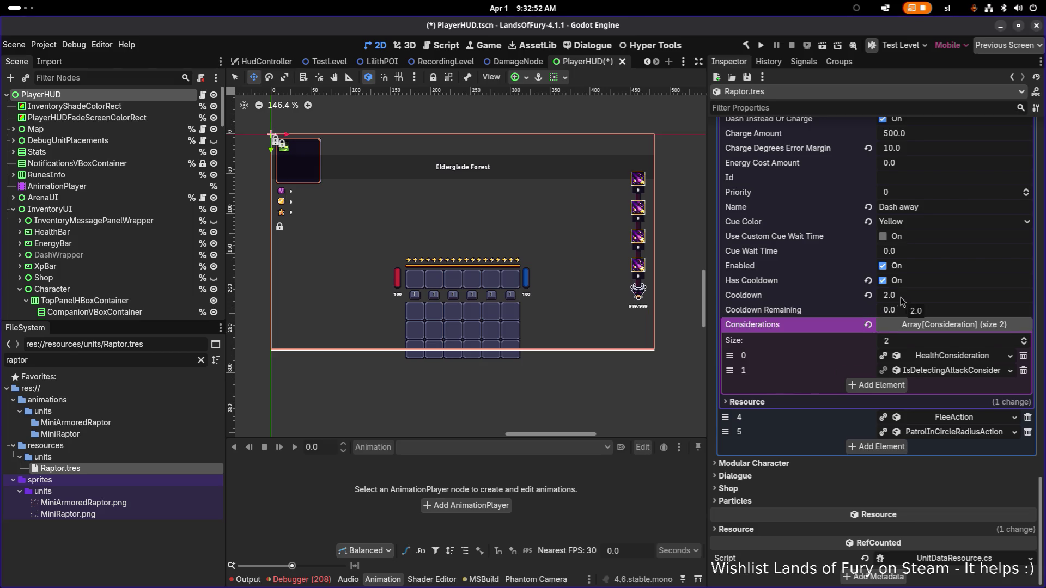
{"action": "scroll", "coordinate": [899, 305], "scroll_direction": "up", "scroll_amount": 4}
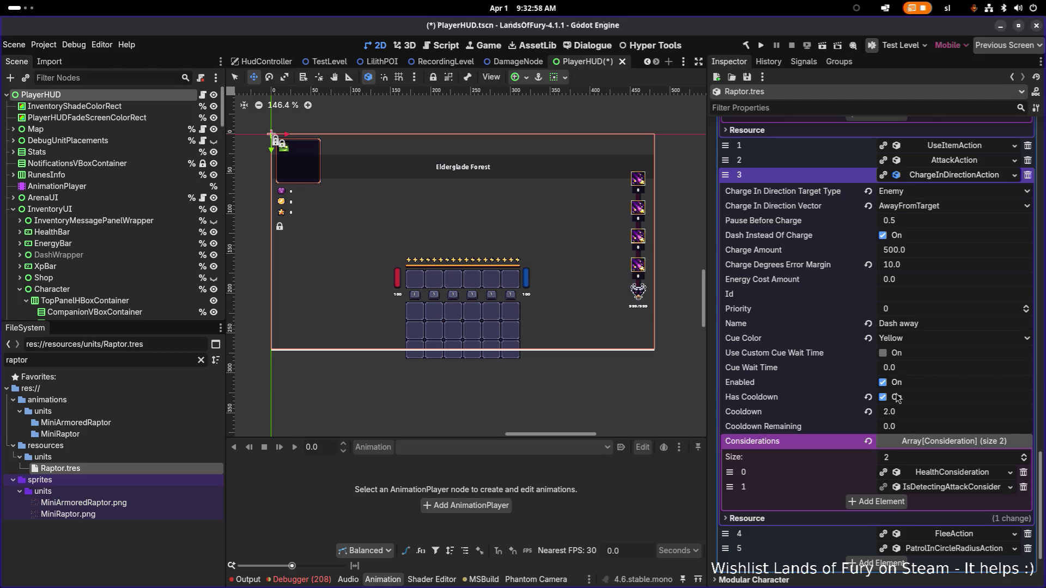
Enable Use Custom Cue Wait Time and set Pause Before Charge to 0
{"action": "left_click", "coordinate": [883, 354]}
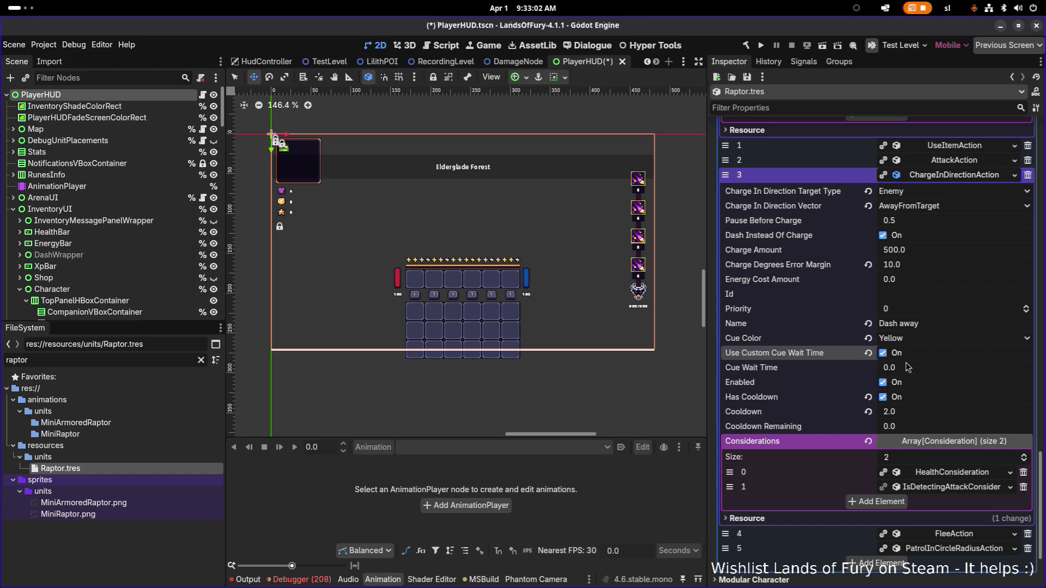
{"action": "left_click", "coordinate": [902, 341]}
{"action": "left_click", "coordinate": [903, 342]}
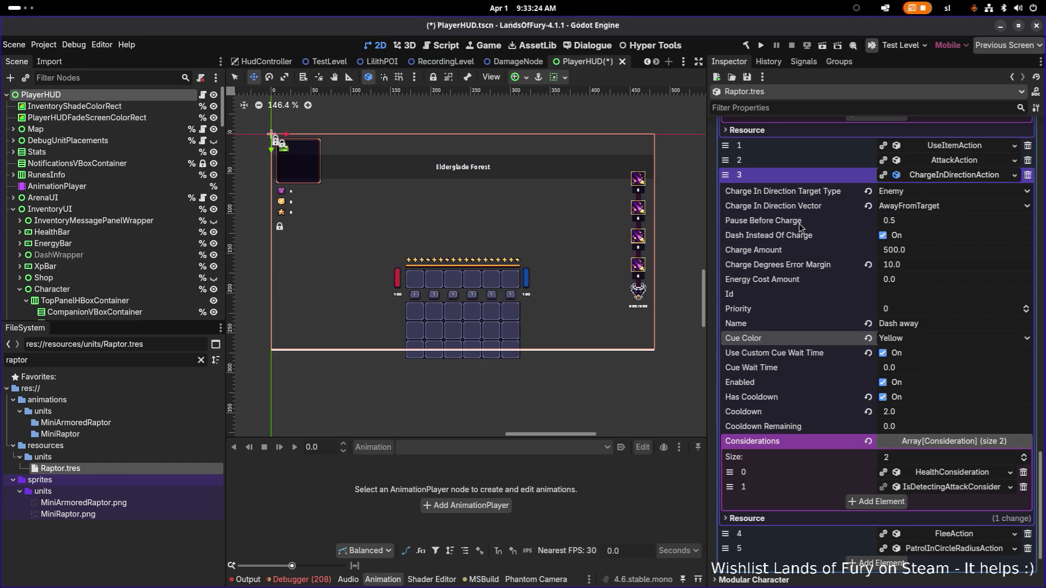
{"action": "left_click", "coordinate": [915, 225]}
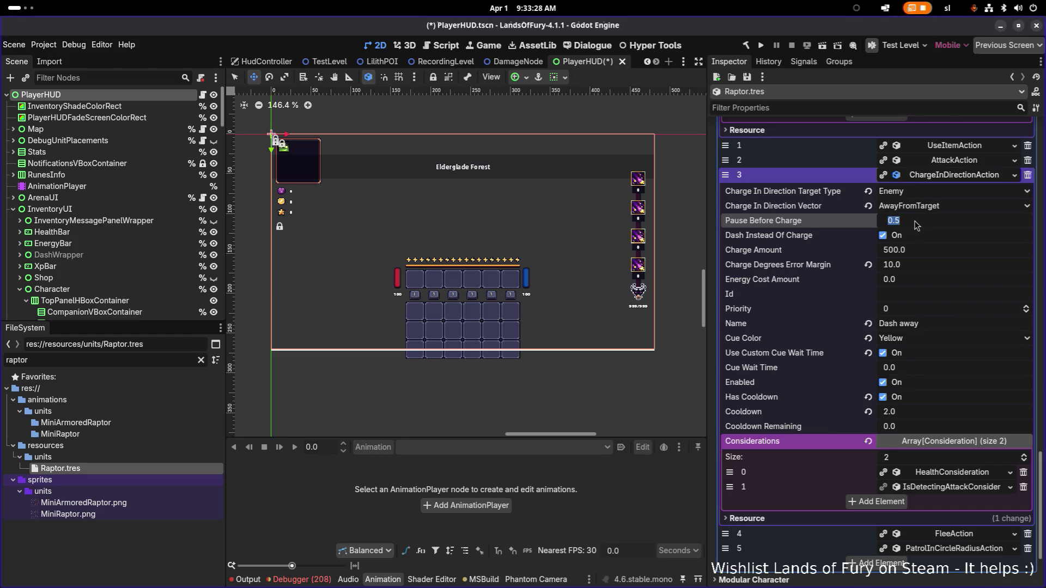
{"action": "type", "text": "0"}
{"action": "key", "text": "Return"}
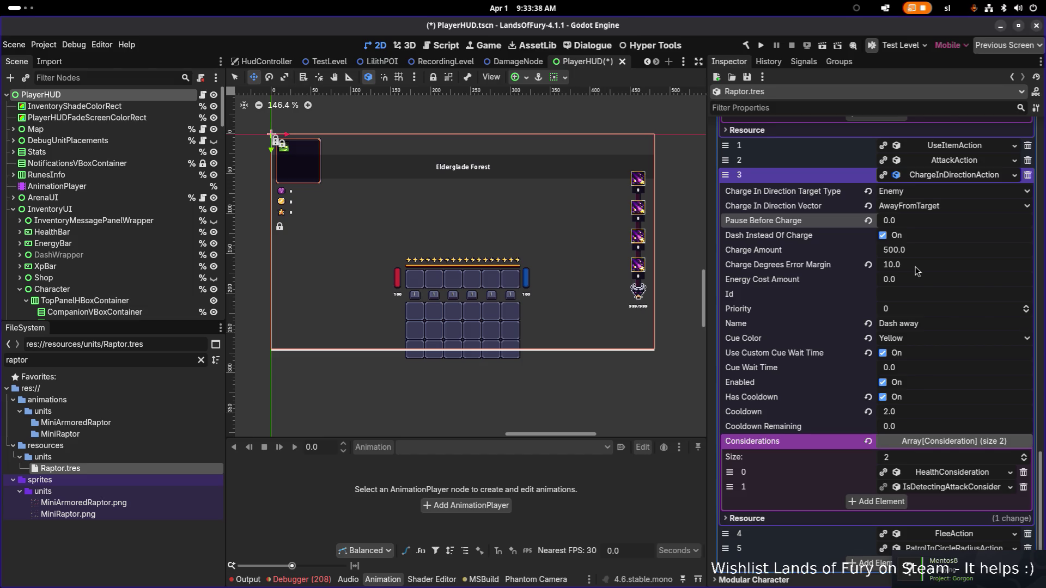
{"action": "left_click", "coordinate": [939, 254]}
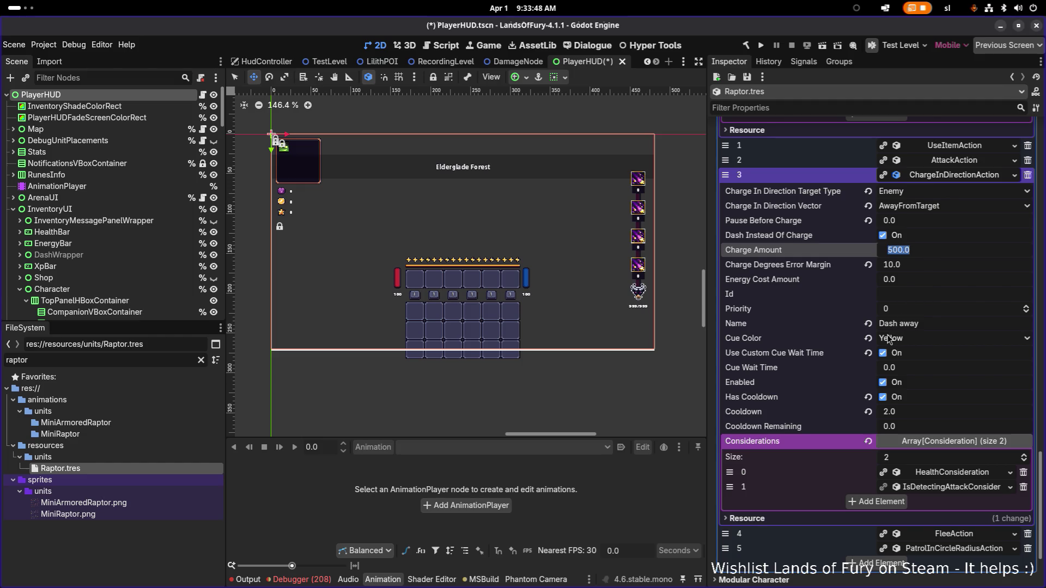
{"action": "left_click", "coordinate": [944, 486]}
{"action": "scroll", "coordinate": [945, 486], "scroll_direction": "down", "scroll_amount": 3}
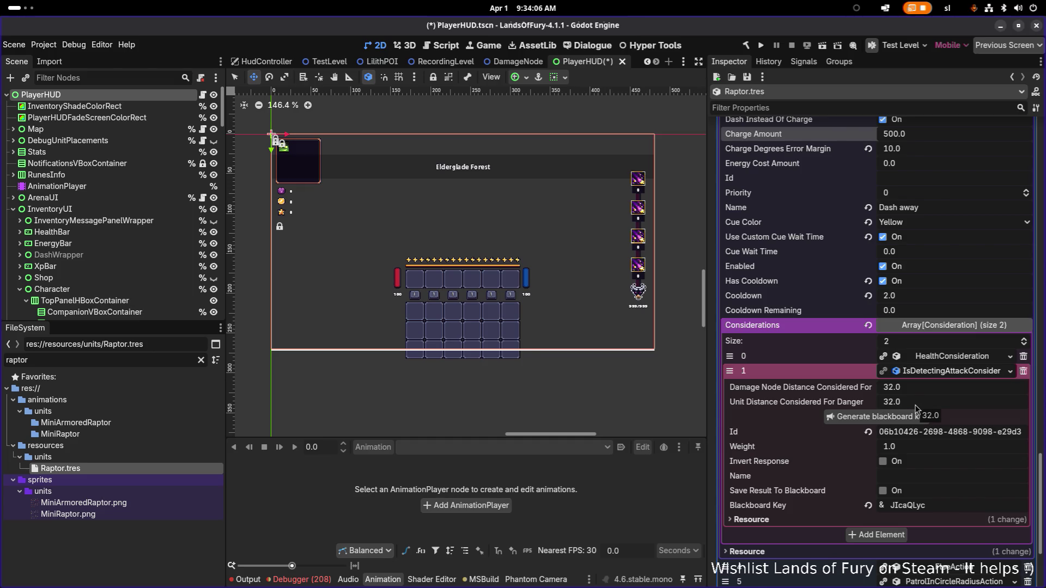
Collapse the attack-detection consideration, ChargeInDirectionAction, and ManeuverAroundTargetAction details
{"action": "left_click", "coordinate": [921, 372]}
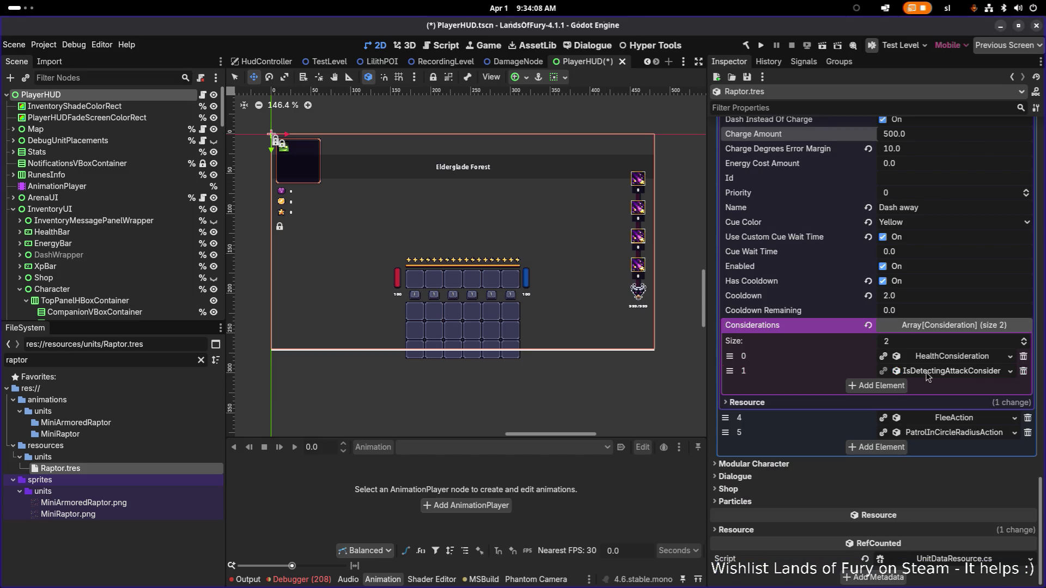
{"action": "scroll", "coordinate": [920, 376], "scroll_direction": "up", "scroll_amount": 4}
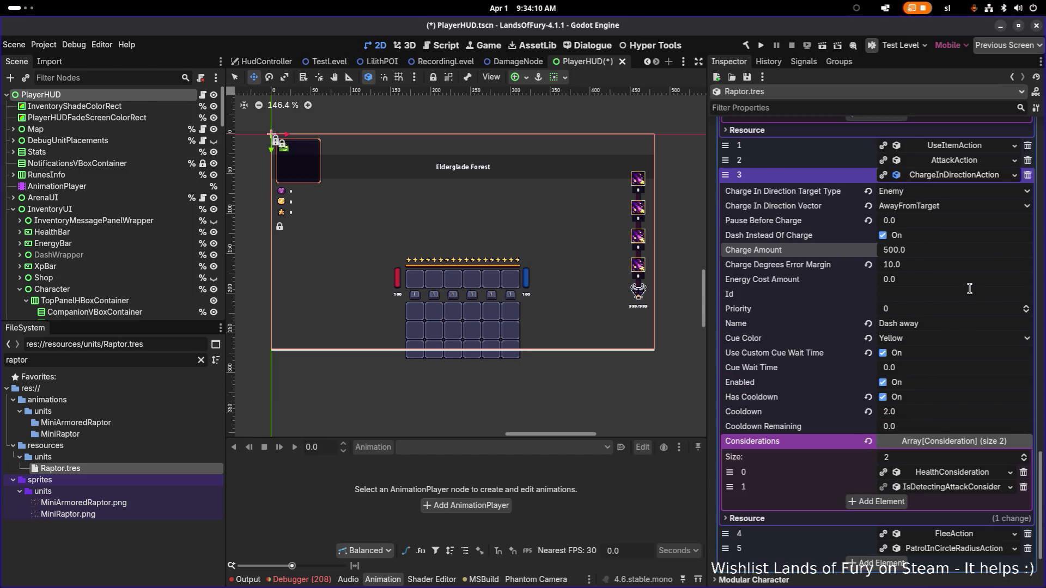
{"action": "left_click", "coordinate": [959, 177]}
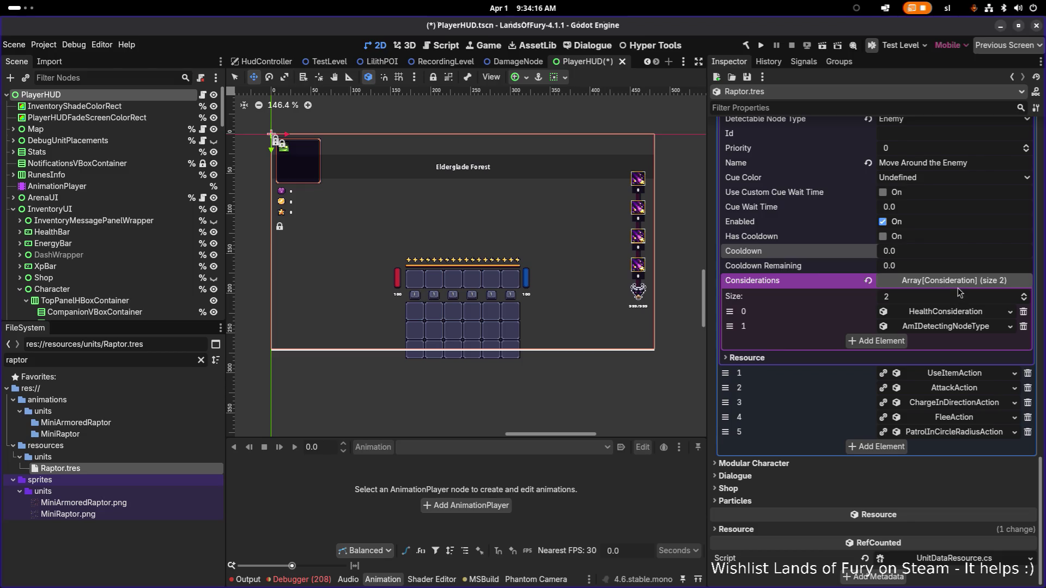
{"action": "scroll", "coordinate": [959, 298], "scroll_direction": "up", "scroll_amount": 4}
{"action": "left_click", "coordinate": [967, 159]}
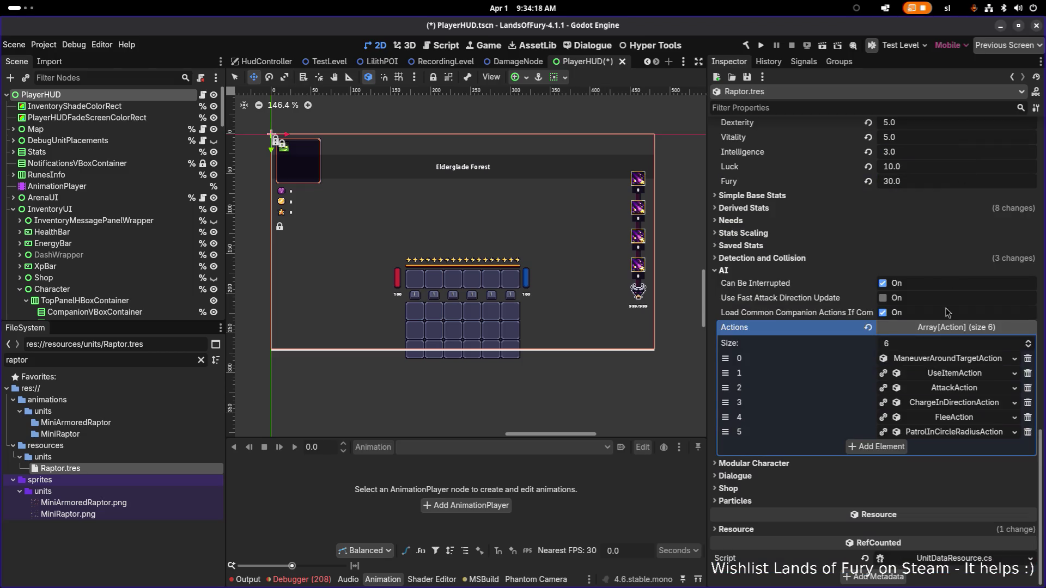
Show FleeAction's IsInDangerConsideration curve, then switch to Visual Studio Code
{"action": "left_click", "coordinate": [943, 418]}
{"action": "scroll", "coordinate": [944, 421], "scroll_direction": "down", "scroll_amount": 4}
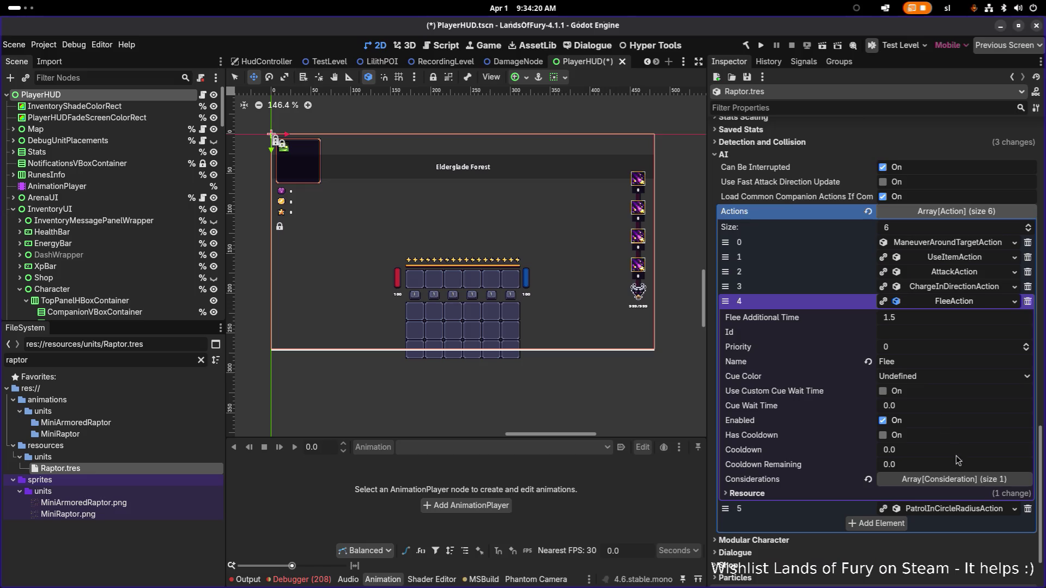
{"action": "scroll", "coordinate": [952, 468], "scroll_direction": "down", "scroll_amount": 4}
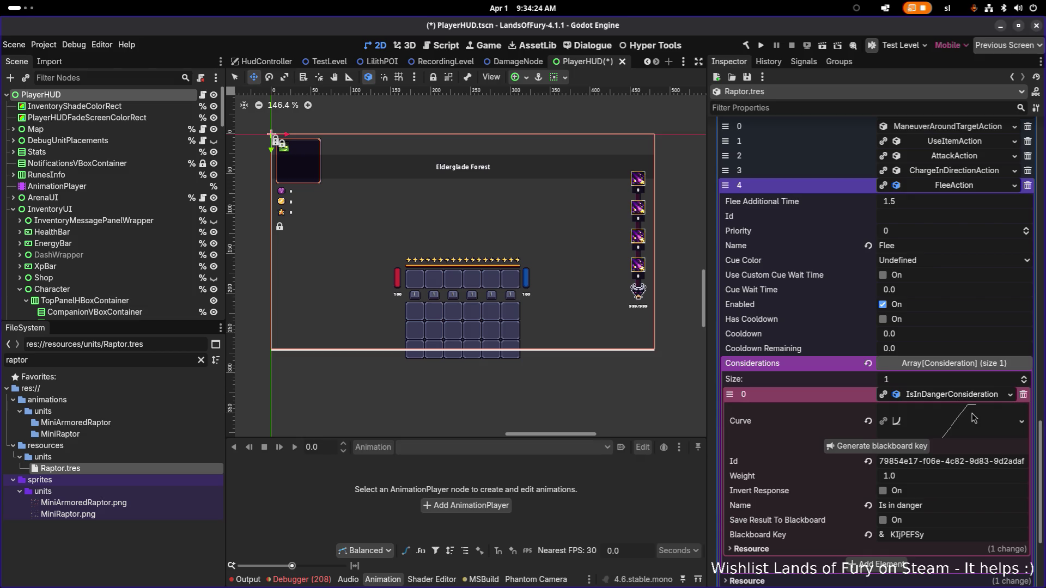
{"action": "left_click", "coordinate": [973, 416]}
{"action": "scroll", "coordinate": [960, 437], "scroll_direction": "down", "scroll_amount": 4}
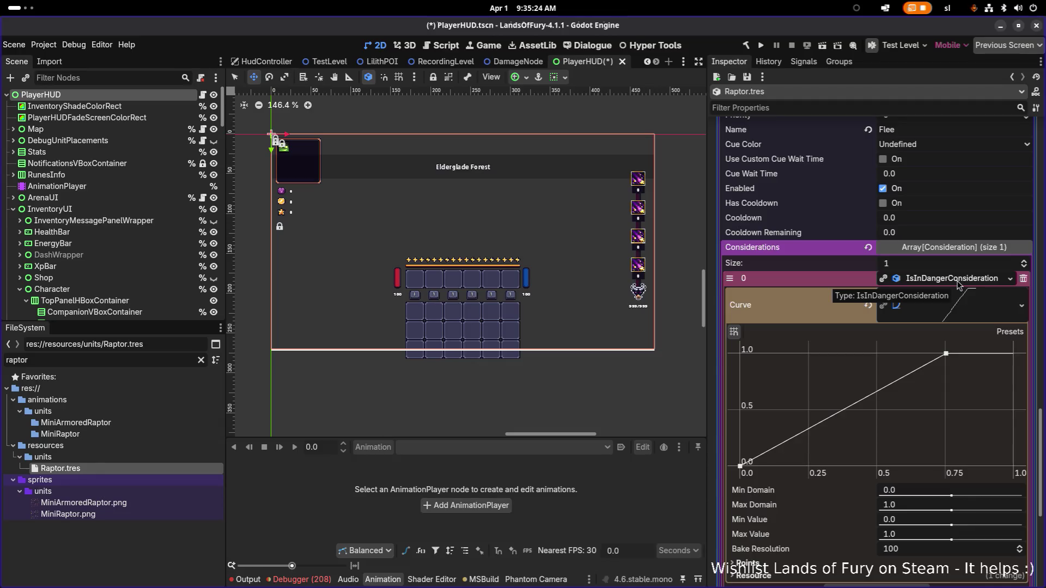
{"action": "key", "text": "alt+Tab"}
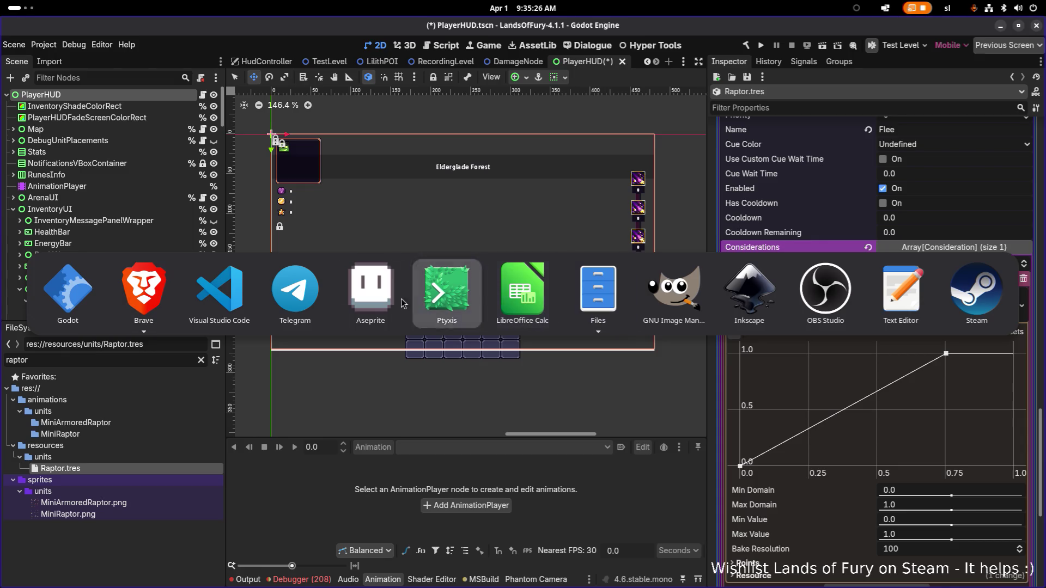
{"action": "left_click", "coordinate": [238, 306]}
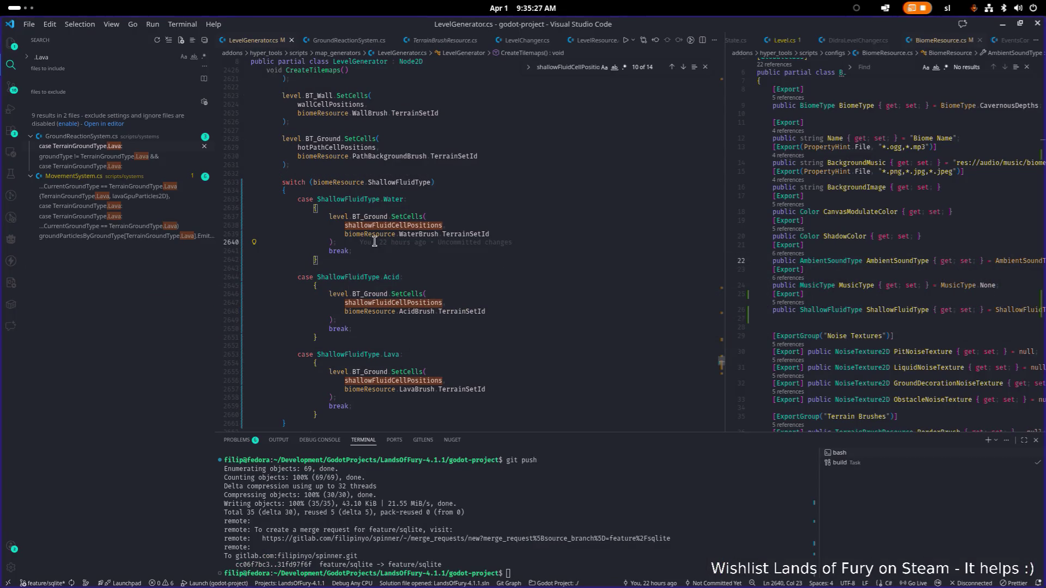
Open StatSystem.cs via quick open and scroll through its code
{"action": "key", "text": "ctrl+p"}
{"action": "type", "text": "stats"}
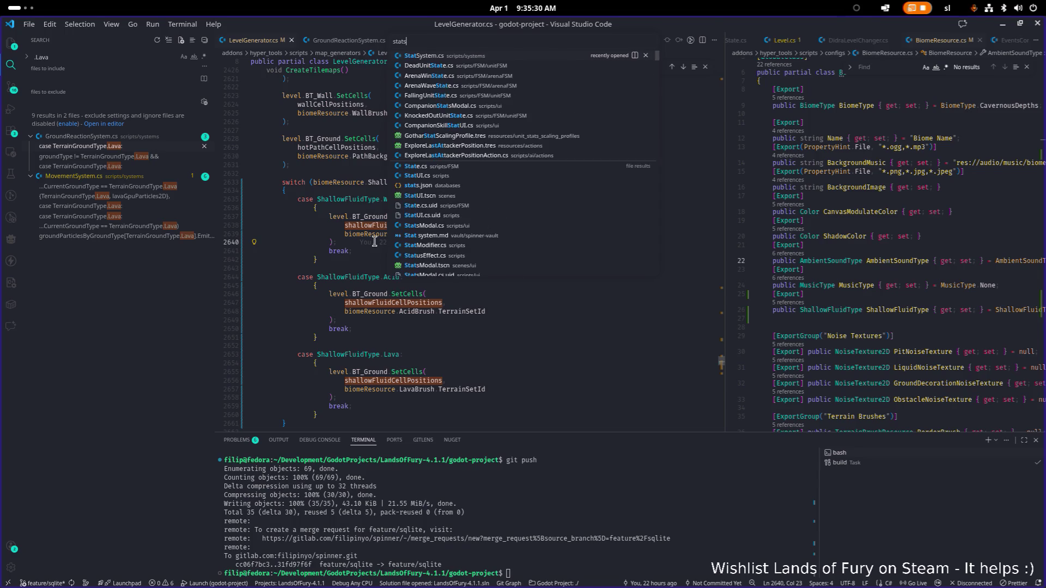
{"action": "key", "text": "Return"}
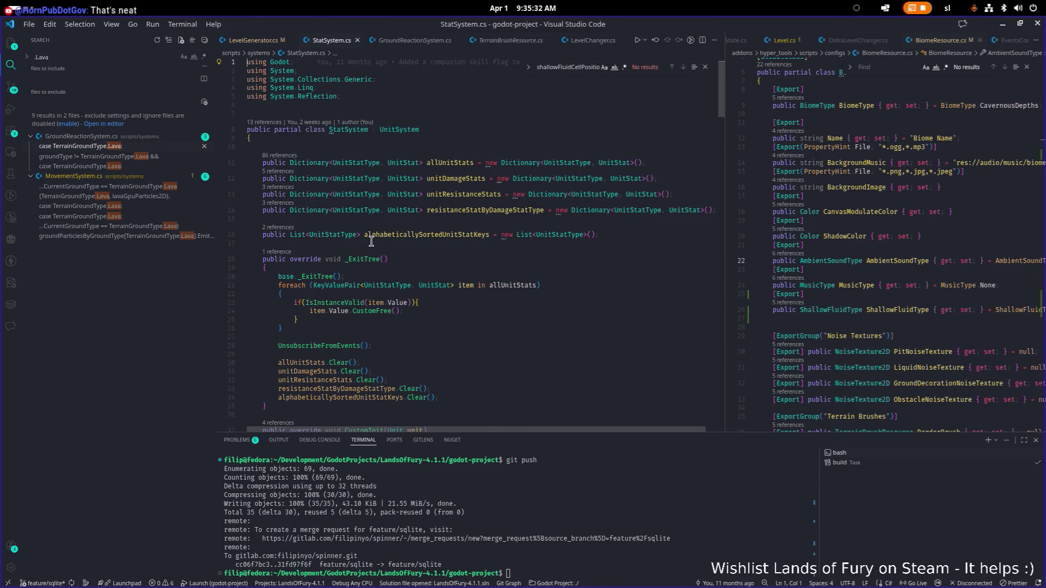
{"action": "scroll", "coordinate": [371, 241], "scroll_direction": "down", "scroll_amount": 20}
{"action": "scroll", "coordinate": [371, 241], "scroll_direction": "down", "scroll_amount": 20}
{"action": "left_click", "coordinate": [371, 241]}
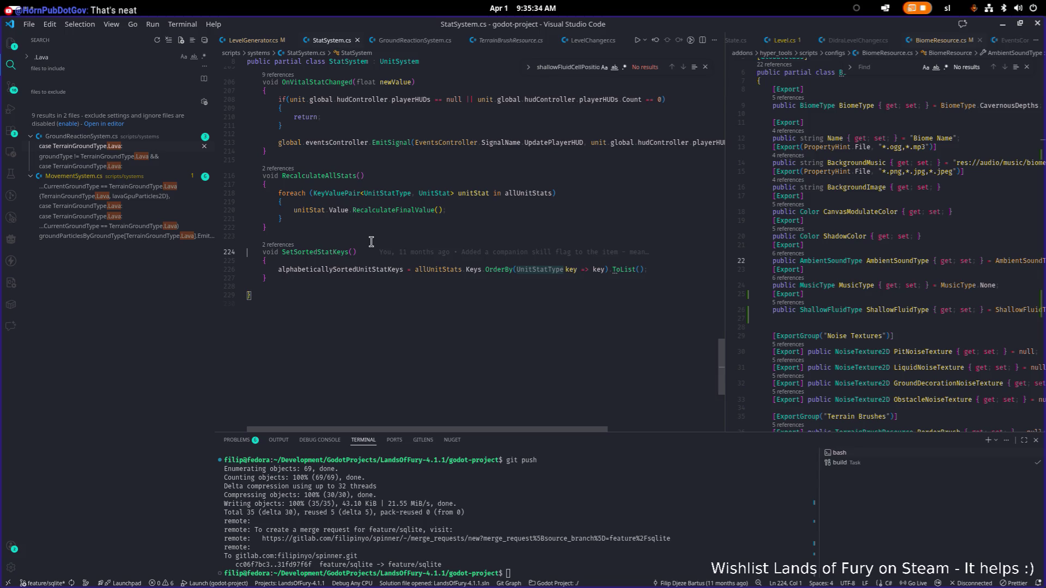
Reveal StatSystem.cs in the Explorer, review RecalculateAllStats, then open AdapterSystem.cs
{"action": "key", "text": "ctrl+shift+e"}
{"action": "left_click", "coordinate": [393, 220]}
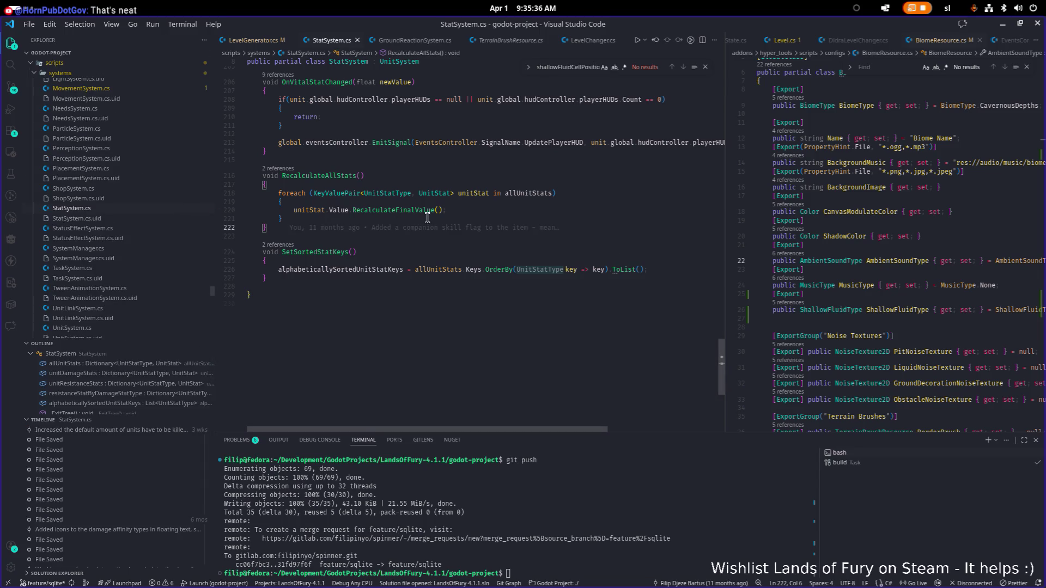
{"action": "scroll", "coordinate": [105, 318], "scroll_direction": "down", "scroll_amount": 1}
{"action": "scroll", "coordinate": [120, 164], "scroll_direction": "up", "scroll_amount": 2}
{"action": "scroll", "coordinate": [119, 167], "scroll_direction": "up", "scroll_amount": 7}
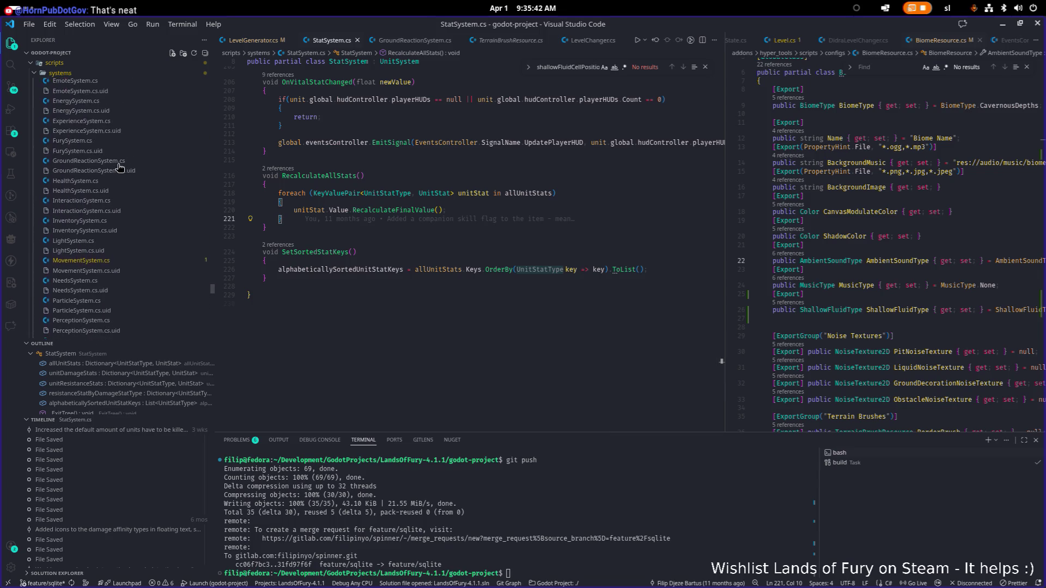
{"action": "scroll", "coordinate": [120, 167], "scroll_direction": "up", "scroll_amount": 3}
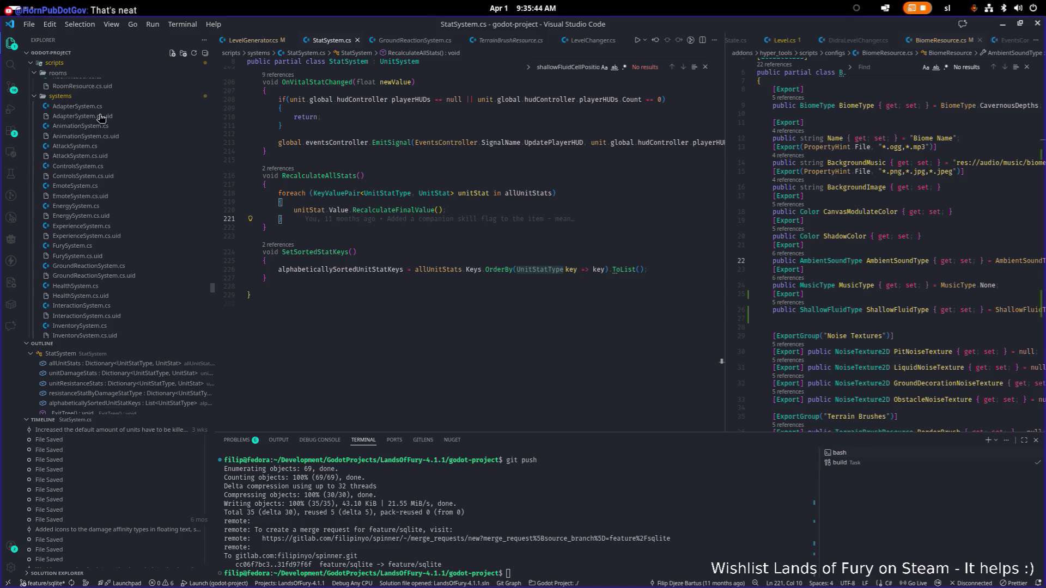
{"action": "left_click", "coordinate": [98, 107]}
Widen the editor pane and study AdapterSystem.cs's DangerScore calculation before returning to Godot
{"action": "left_click_drag", "start_coordinate": [726, 180], "coordinate": [869, 180]}
{"action": "scroll", "coordinate": [651, 187], "scroll_direction": "down", "scroll_amount": 20}
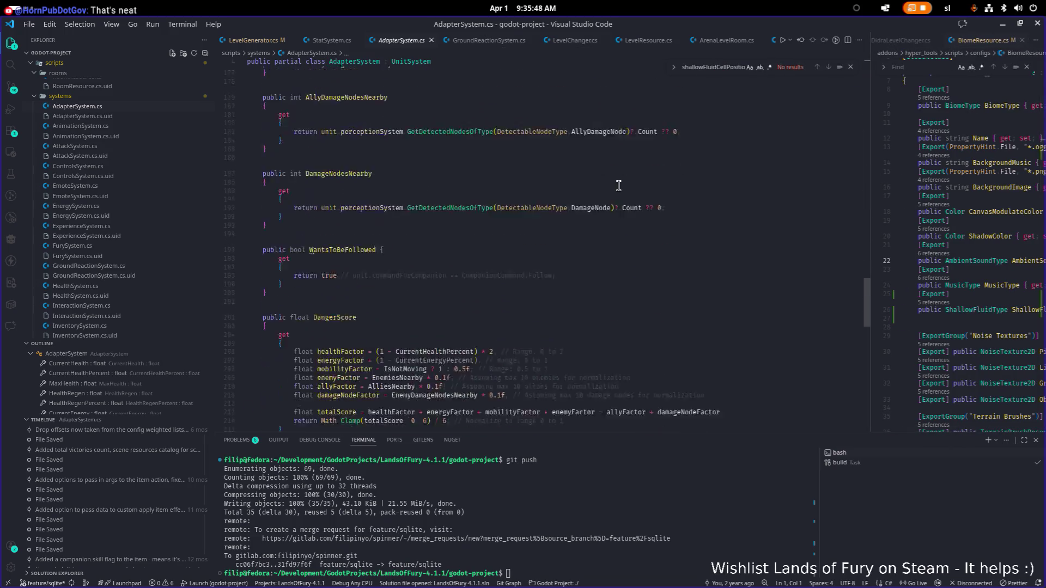
{"action": "scroll", "coordinate": [618, 185], "scroll_direction": "up", "scroll_amount": 15}
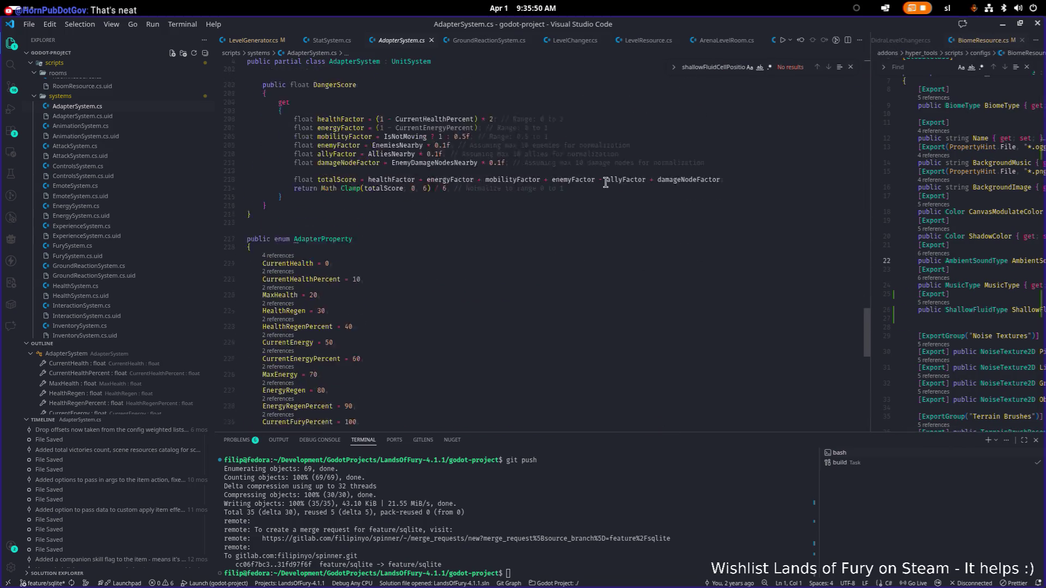
{"action": "left_click", "coordinate": [610, 278]}
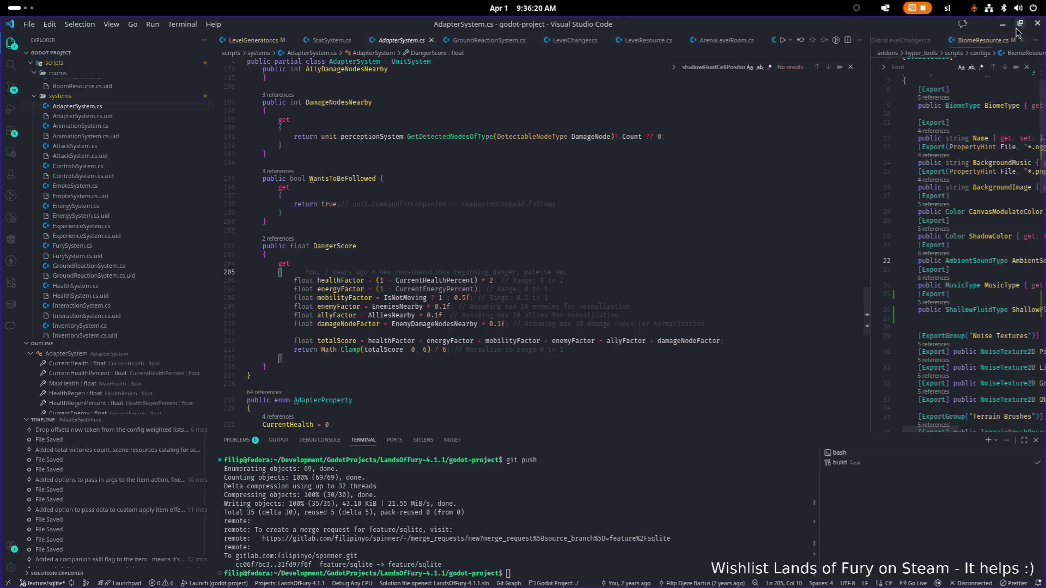
{"action": "key", "text": "alt+Tab"}
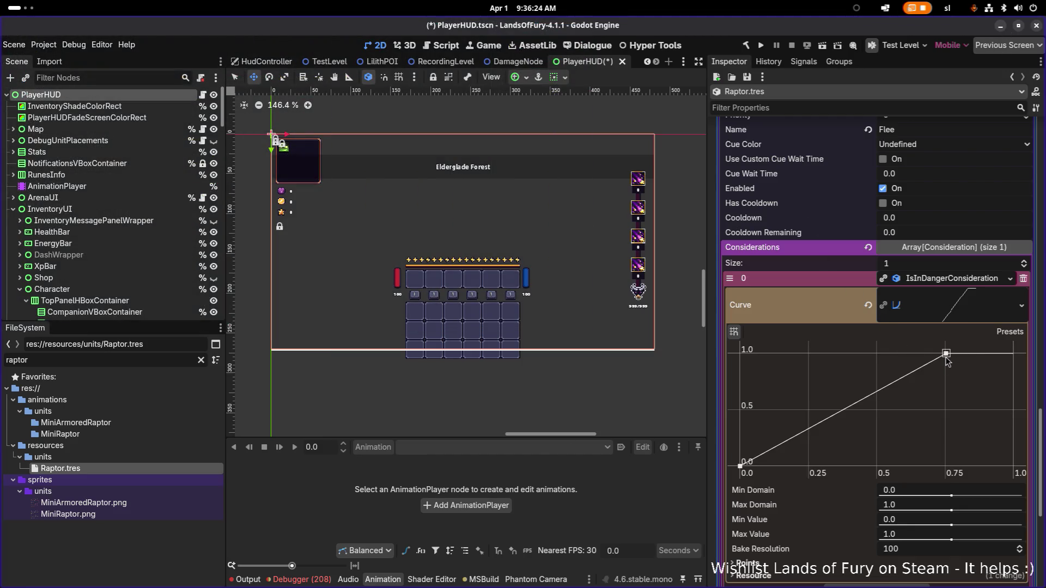
Collapse FleeAction's details so Raptor.tres lists all six AI actions again
{"action": "scroll", "coordinate": [896, 317], "scroll_direction": "up", "scroll_amount": 5}
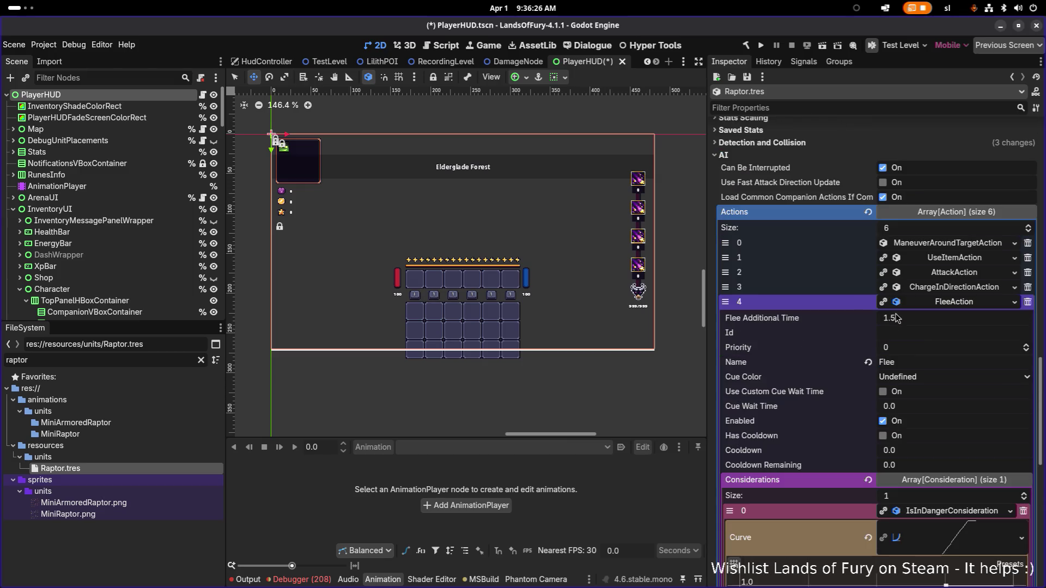
{"action": "scroll", "coordinate": [895, 317], "scroll_direction": "down", "scroll_amount": 1}
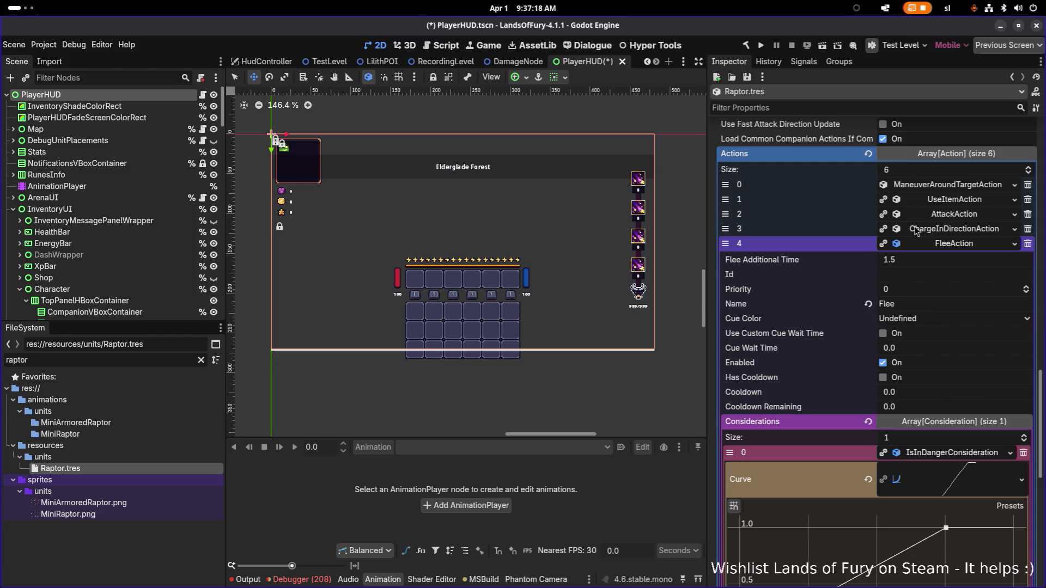
{"action": "left_click", "coordinate": [947, 246]}
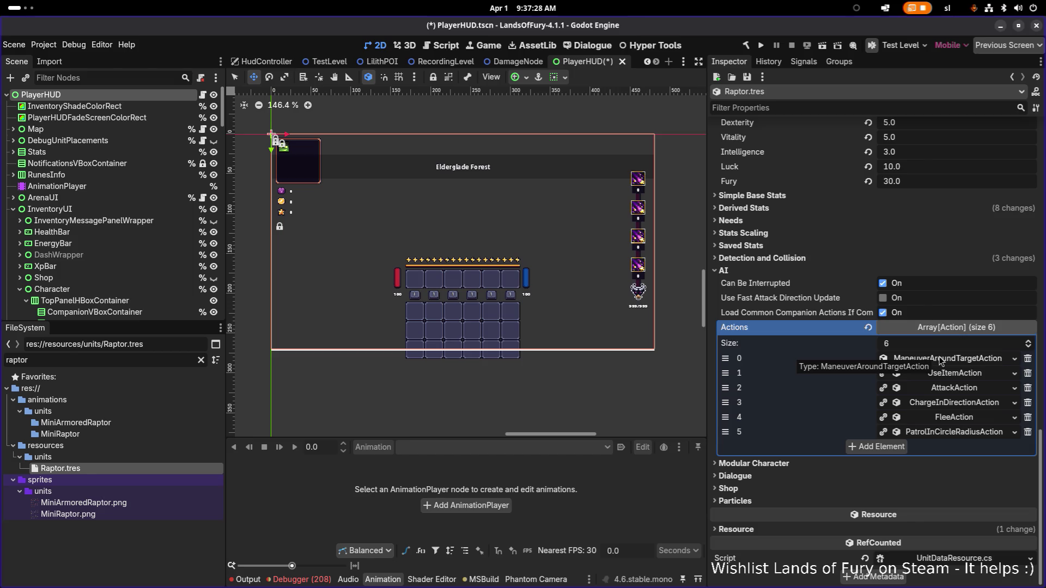
{"action": "right_click", "coordinate": [940, 361]}
{"action": "left_click", "coordinate": [815, 354]}
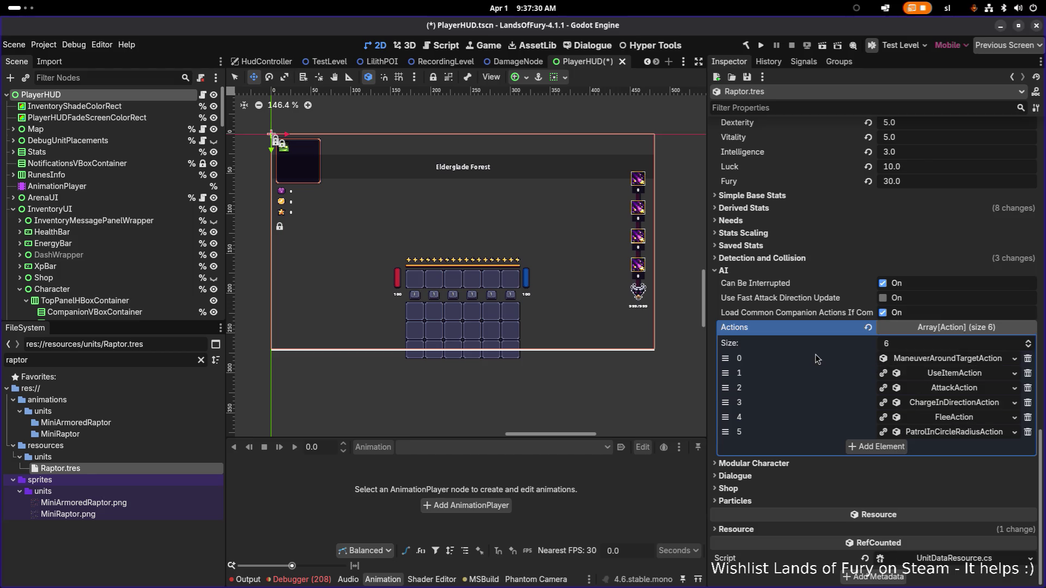
{"action": "key", "text": "alt+Tab"}
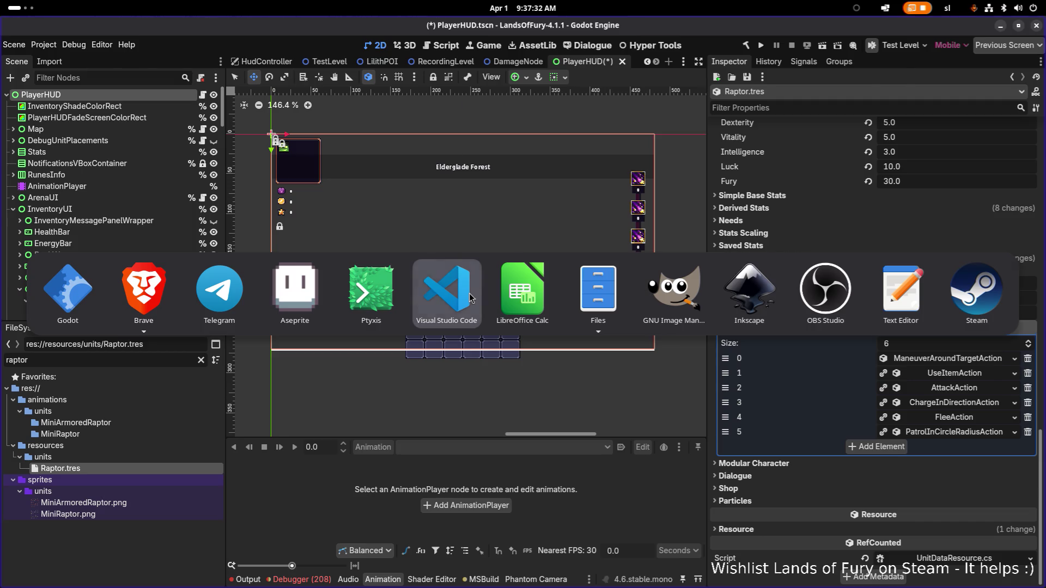
Check Raptor.tres's changed stats, including CritCoefficient 3.0, in VS Code, then save PlayerHUD in Godot
{"action": "left_click", "coordinate": [470, 298]}
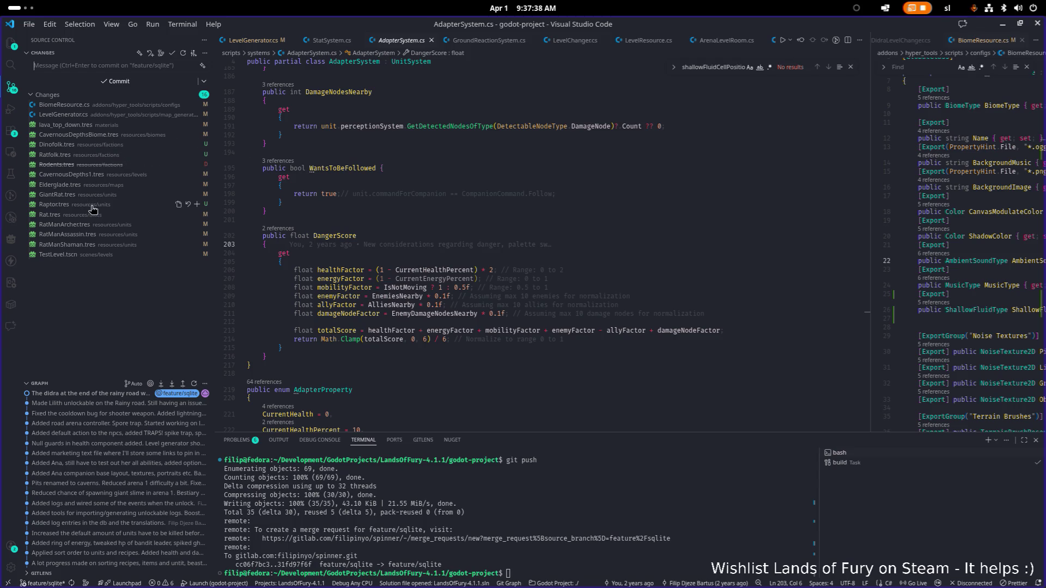
{"action": "key", "text": "ctrl+alt+minus"}
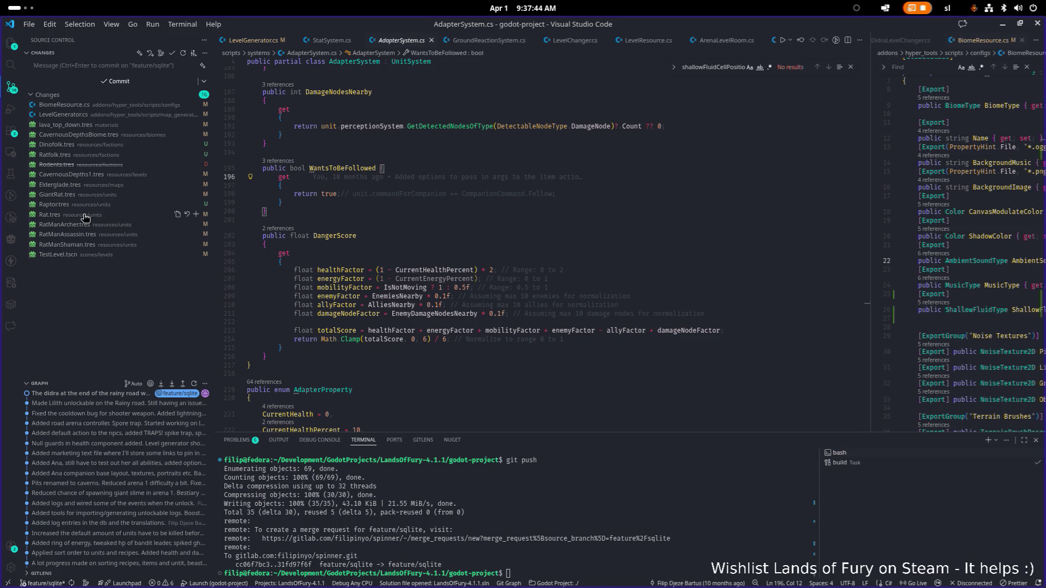
{"action": "left_click", "coordinate": [86, 205]}
{"action": "scroll", "coordinate": [400, 218], "scroll_direction": "down", "scroll_amount": 20}
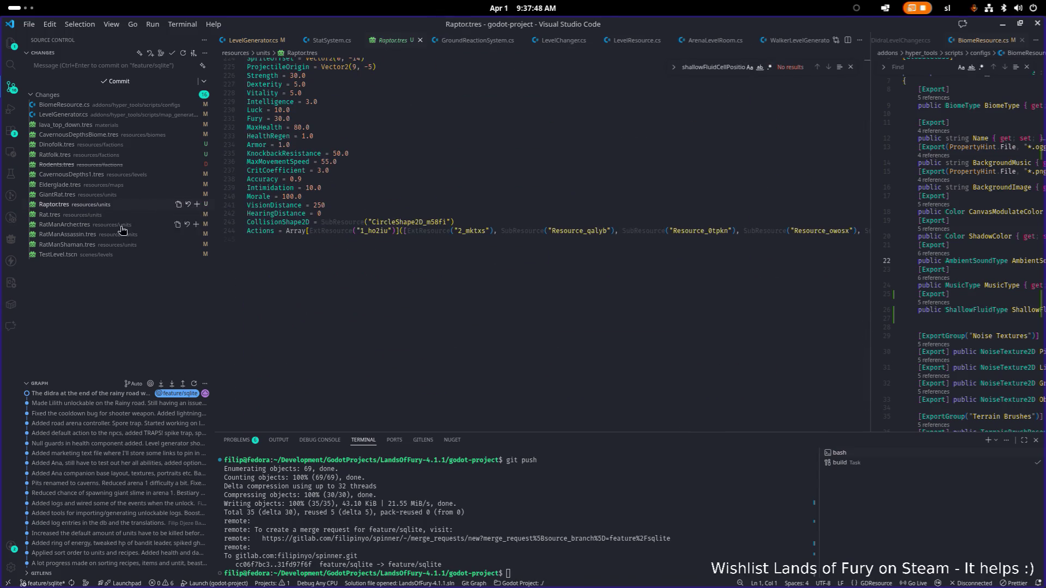
{"action": "left_click", "coordinate": [523, 169]}
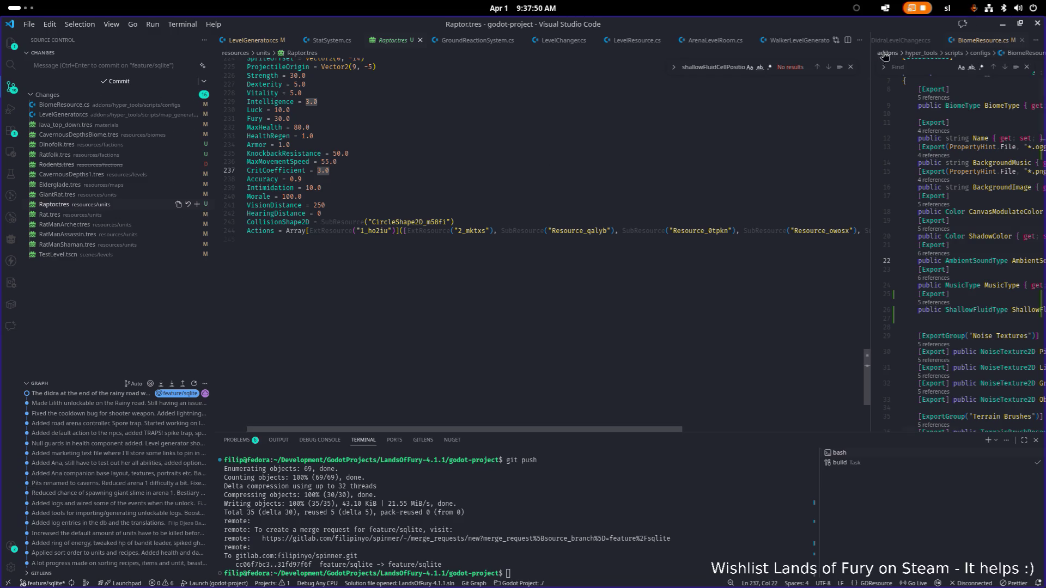
{"action": "left_click", "coordinate": [1002, 26]}
{"action": "key", "text": "ctrl+s"}
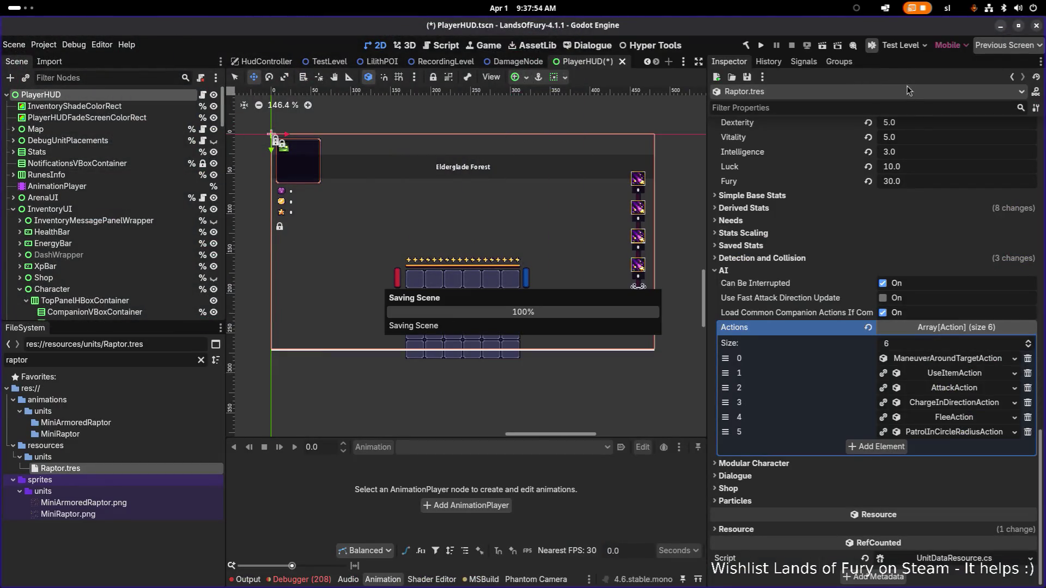
Make ManeuverAroundTargetAction, UseItemAction and AttackAction unique (recursive), confirming each
{"action": "right_click", "coordinate": [944, 365]}
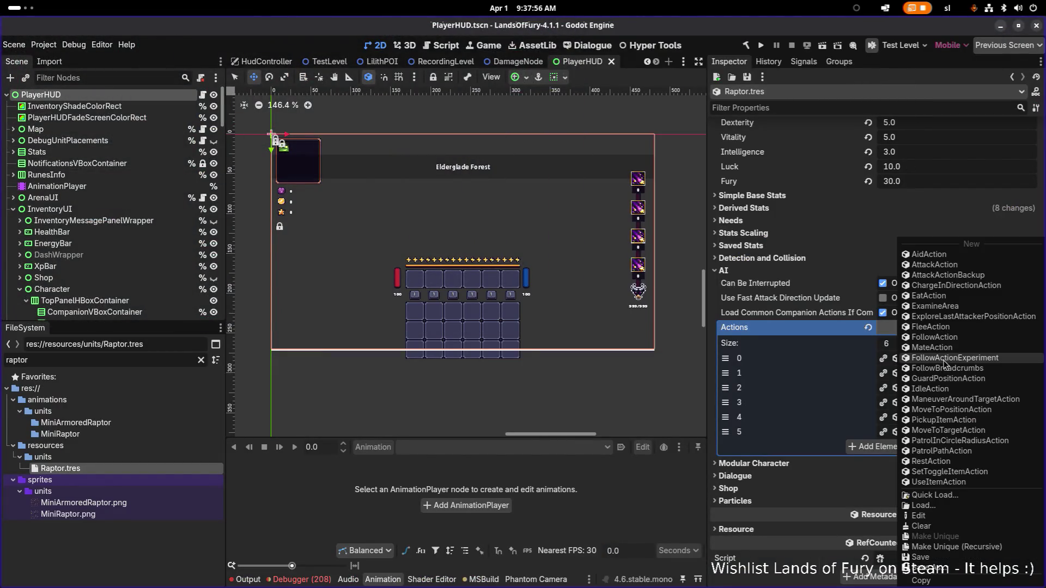
{"action": "left_click", "coordinate": [961, 546]}
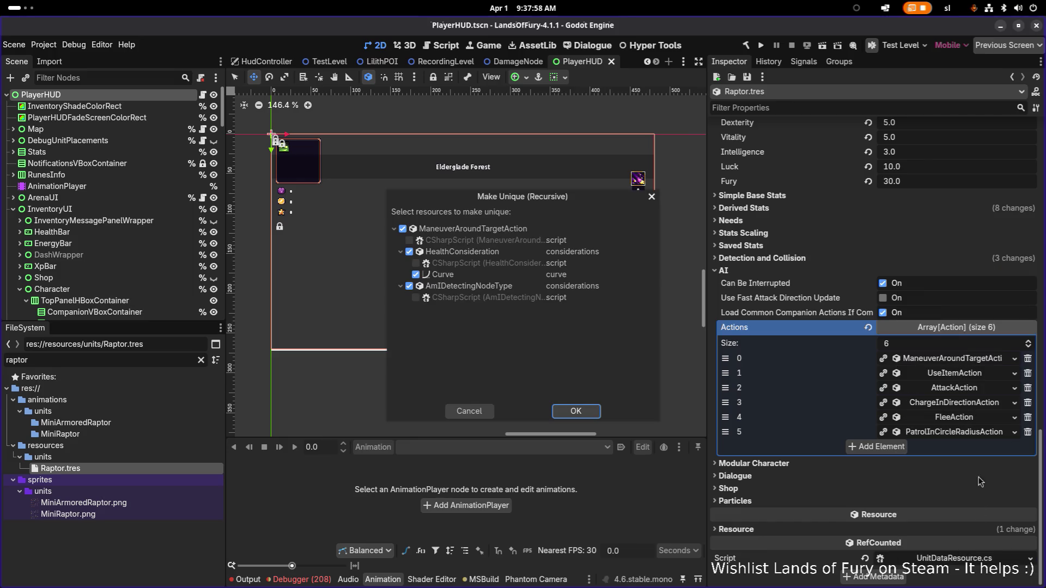
{"action": "left_click", "coordinate": [593, 416]}
{"action": "right_click", "coordinate": [940, 380]}
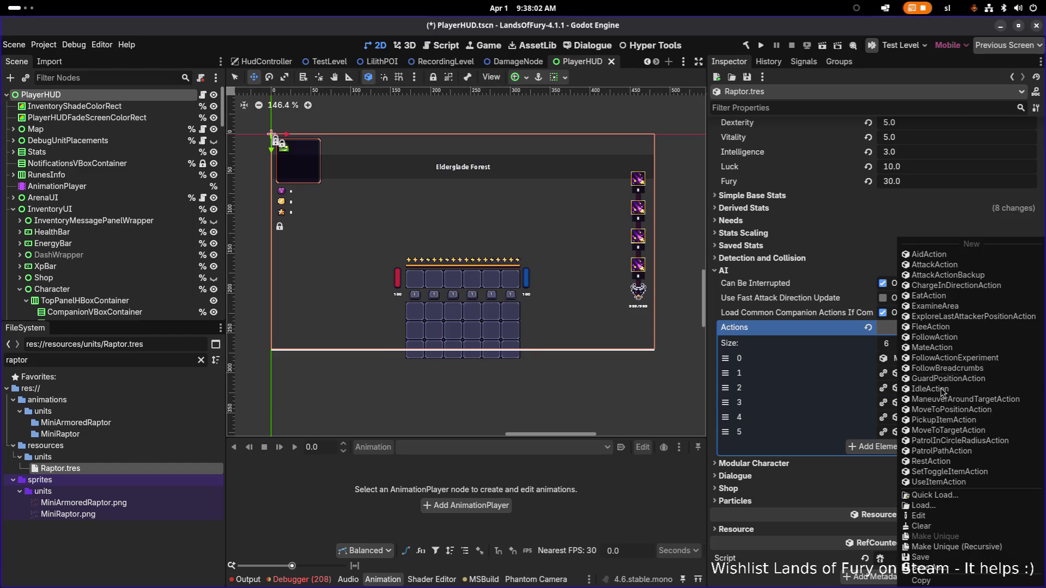
{"action": "left_click", "coordinate": [961, 547]}
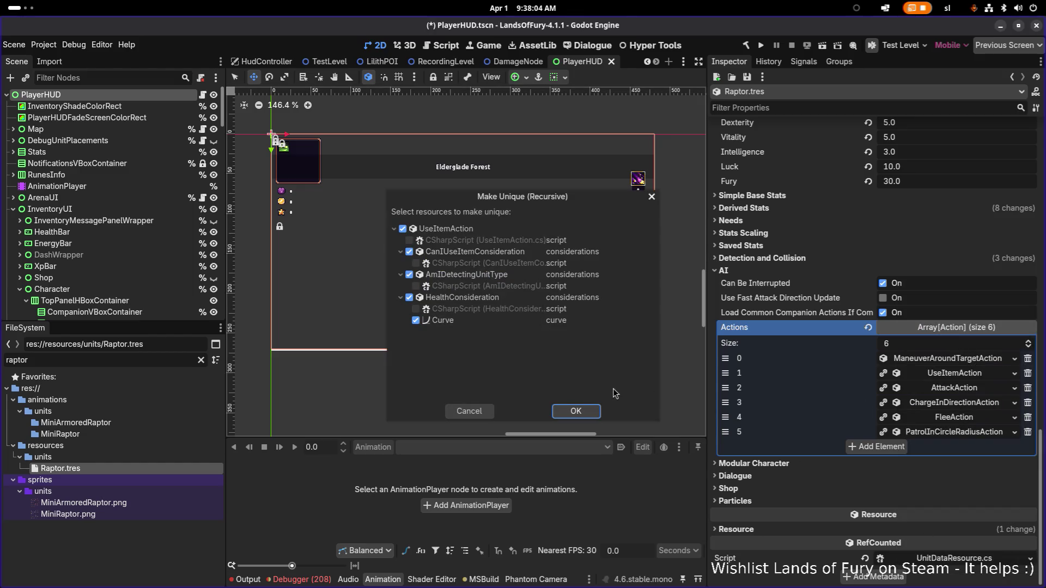
{"action": "left_click", "coordinate": [586, 412]}
{"action": "right_click", "coordinate": [945, 393]}
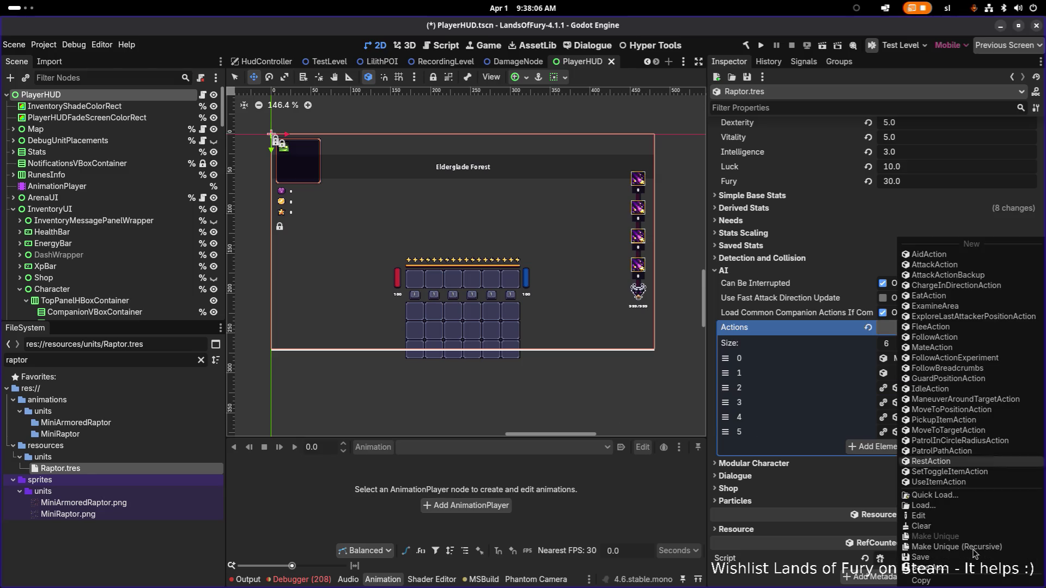
{"action": "left_click", "coordinate": [969, 549]}
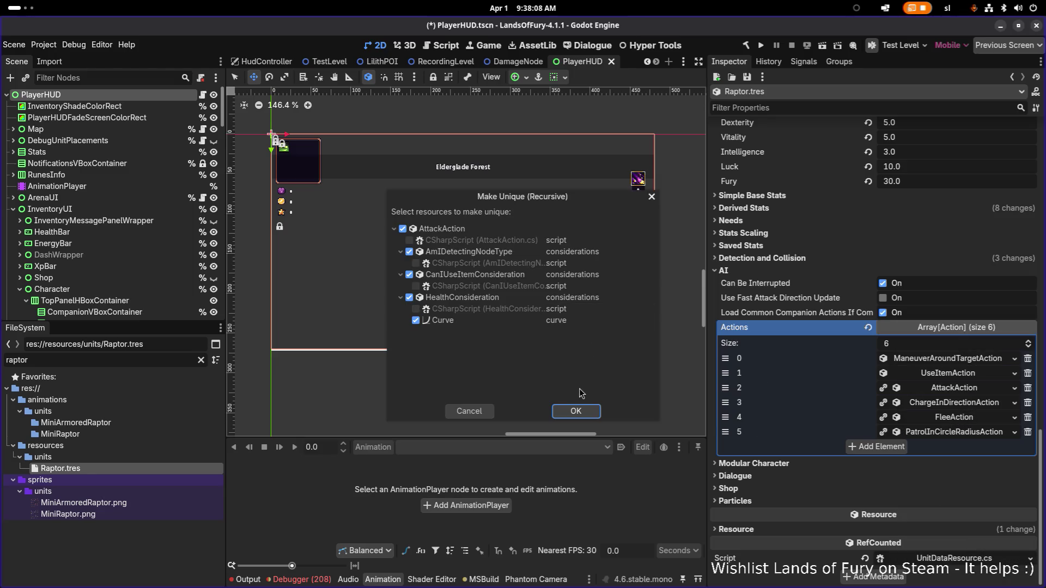
{"action": "left_click", "coordinate": [576, 411]}
Make ChargeInDirectionAction, FleeAction and PatrolInCircleRadiusAction unique (recursive), confirming each
{"action": "right_click", "coordinate": [943, 404]}
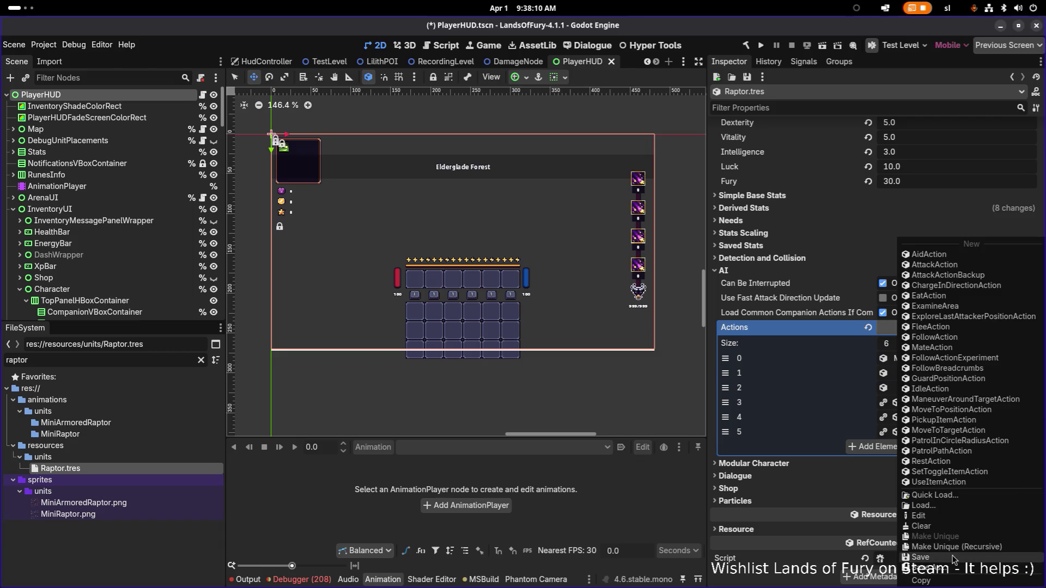
{"action": "left_click", "coordinate": [941, 547]}
{"action": "left_click", "coordinate": [576, 411]}
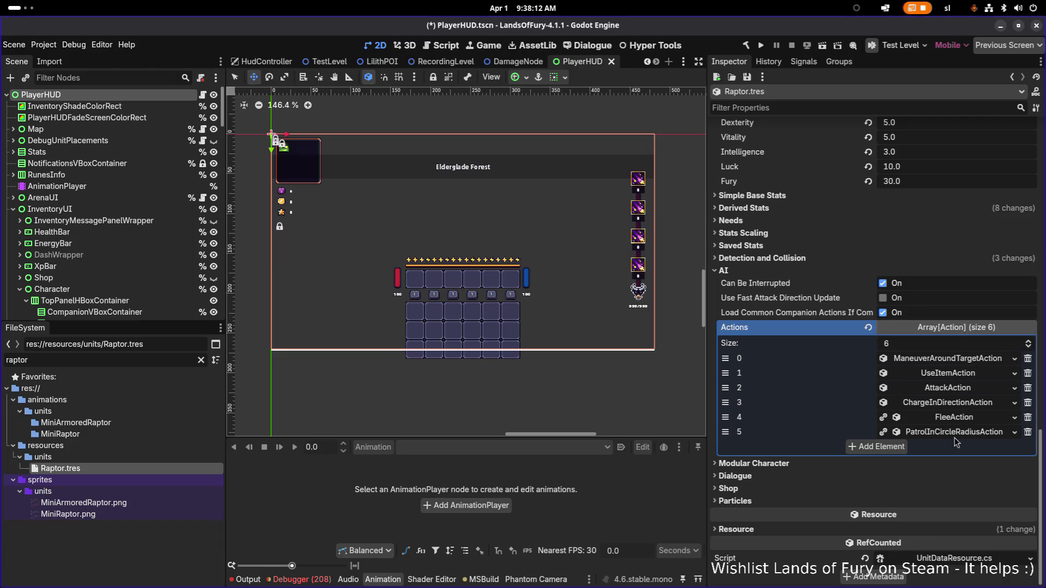
{"action": "right_click", "coordinate": [953, 417]}
{"action": "left_click", "coordinate": [955, 547]}
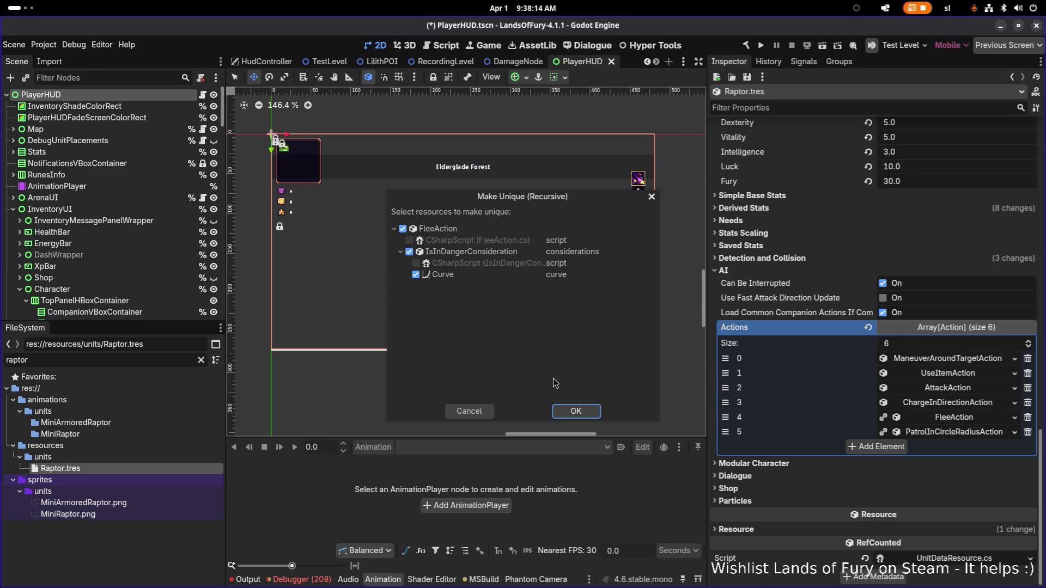
{"action": "left_click", "coordinate": [580, 414]}
{"action": "right_click", "coordinate": [967, 430]}
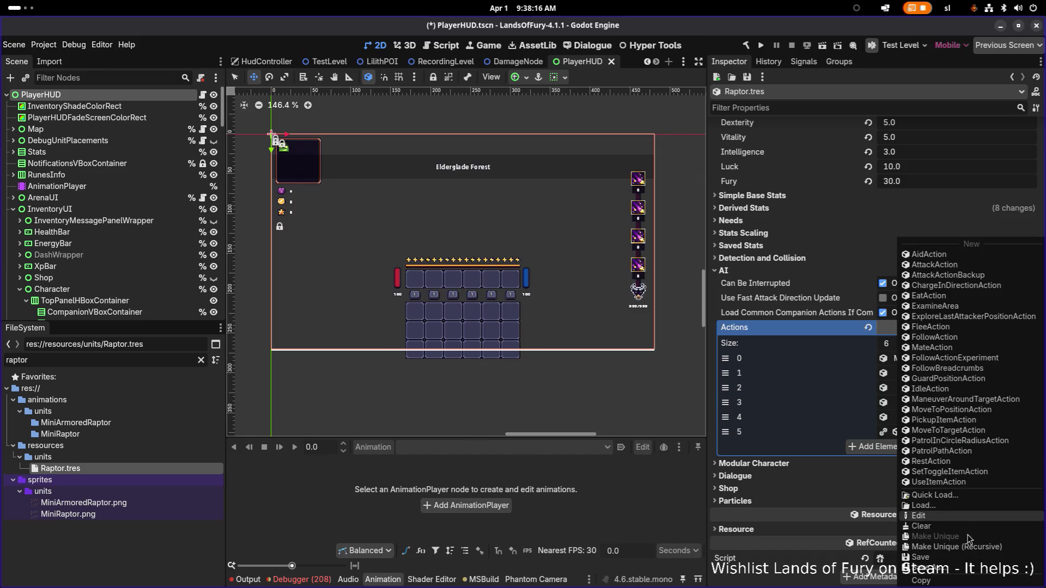
{"action": "left_click", "coordinate": [956, 546]}
{"action": "left_click", "coordinate": [581, 412]}
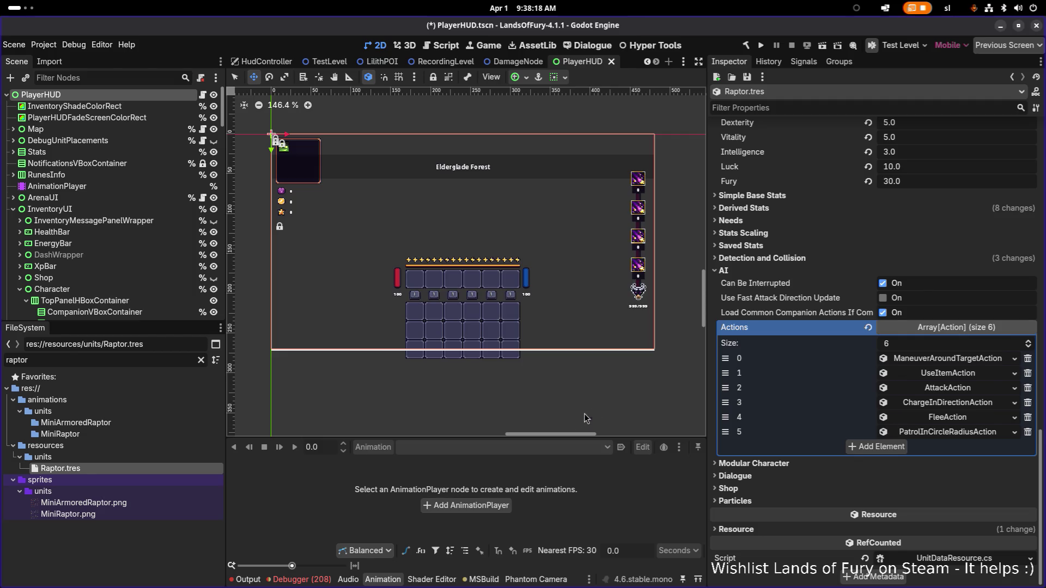
{"action": "scroll", "coordinate": [856, 328], "scroll_direction": "up", "scroll_amount": 4}
{"action": "scroll", "coordinate": [874, 350], "scroll_direction": "up", "scroll_amount": 10}
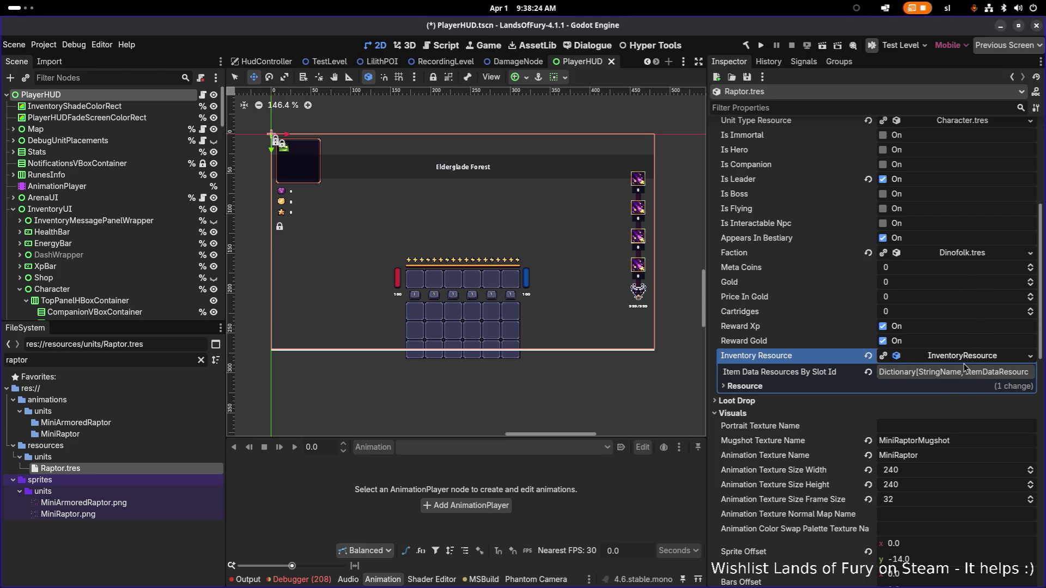
Expand the inventory's item slots and show item_1's WolfBite.tres in the FileSystem
{"action": "left_click", "coordinate": [963, 371]}
{"action": "scroll", "coordinate": [951, 376], "scroll_direction": "down", "scroll_amount": 2}
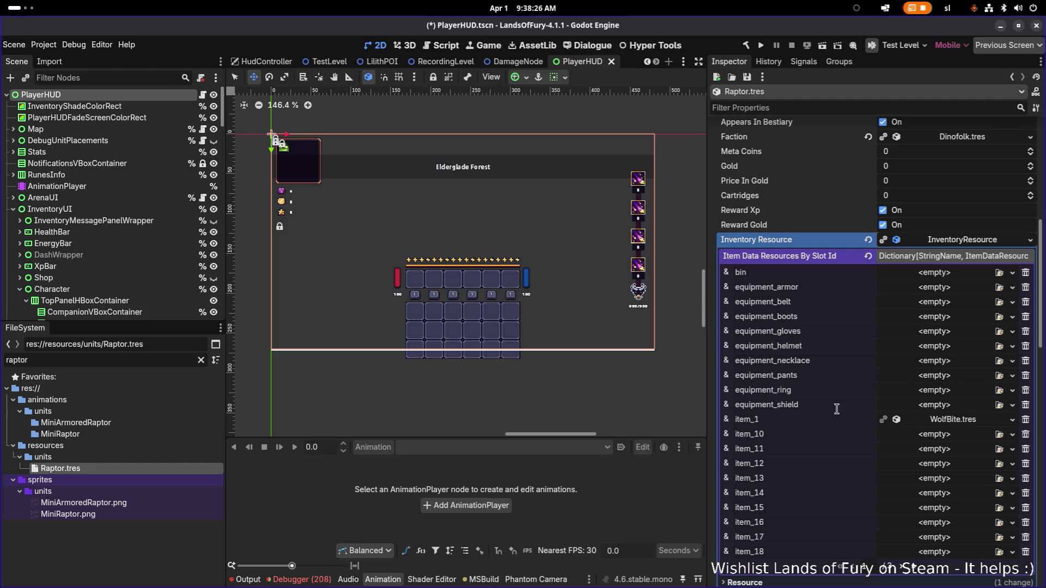
{"action": "right_click", "coordinate": [954, 424]}
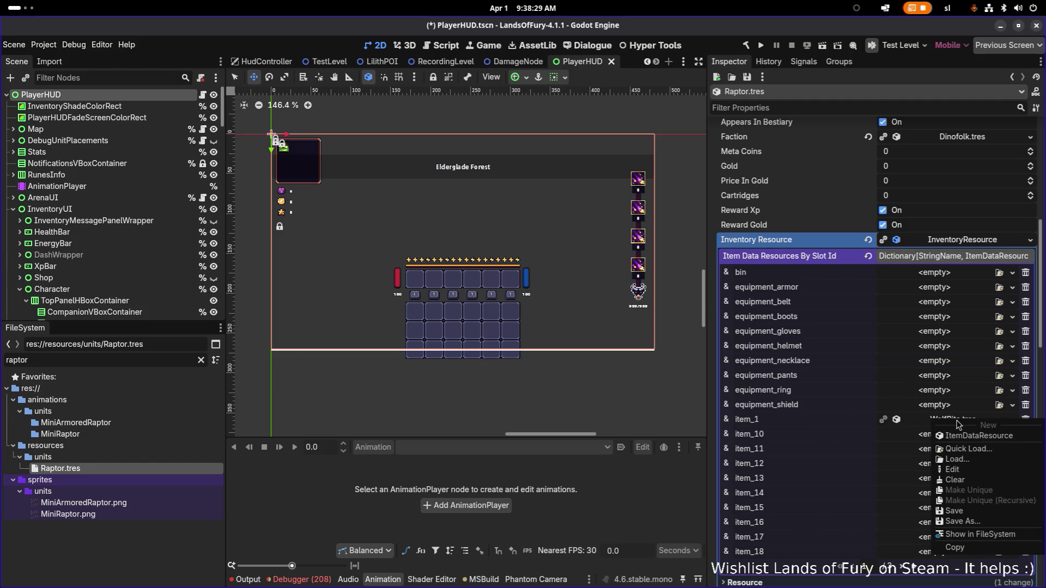
{"action": "left_click", "coordinate": [983, 538]}
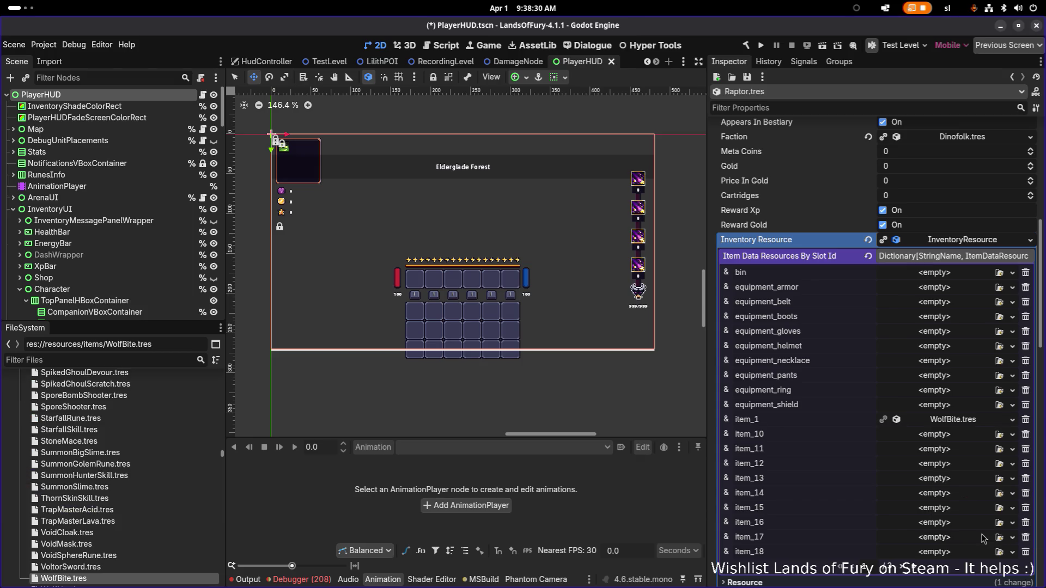
Select WolfBite.tres in res://resources/items and duplicate it with Ctrl+D
{"action": "left_click", "coordinate": [102, 566]}
{"action": "scroll", "coordinate": [103, 566], "scroll_direction": "down", "scroll_amount": 3}
{"action": "left_click", "coordinate": [118, 500]}
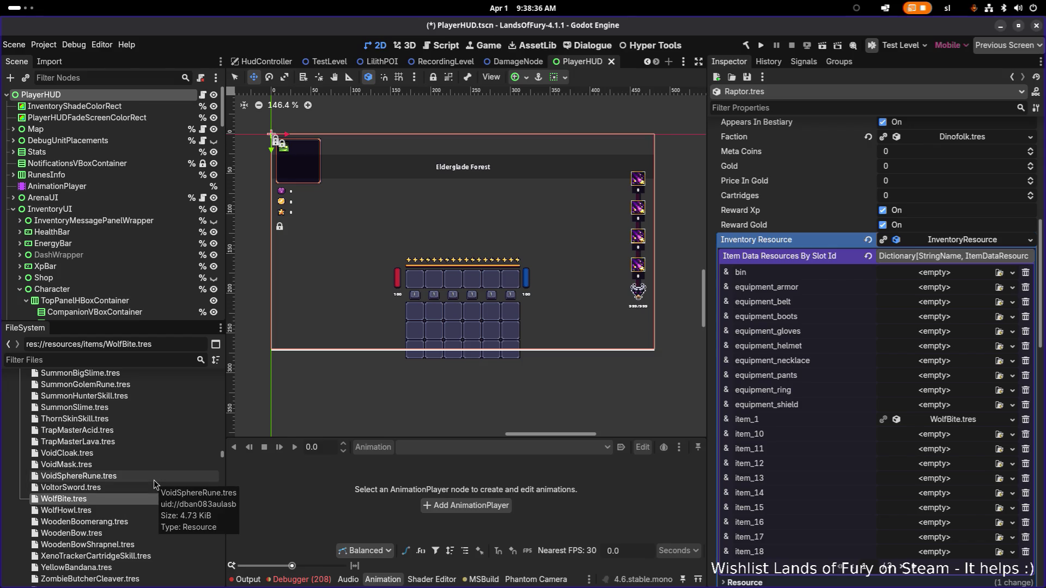
{"action": "key", "text": "ctrl+d"}
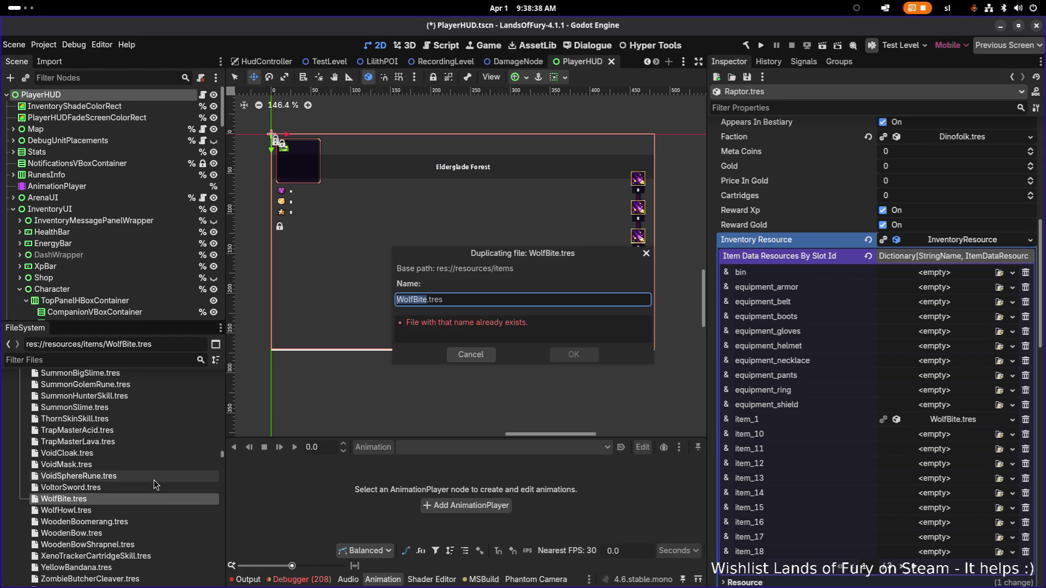
{"action": "key", "text": "alt+Tab"}
{"action": "key", "text": "alt+Tab"}
{"action": "key", "text": "alt+Tab"}
{"action": "key", "text": "alt+shift+Tab"}
{"action": "key", "text": "alt+Tab"}
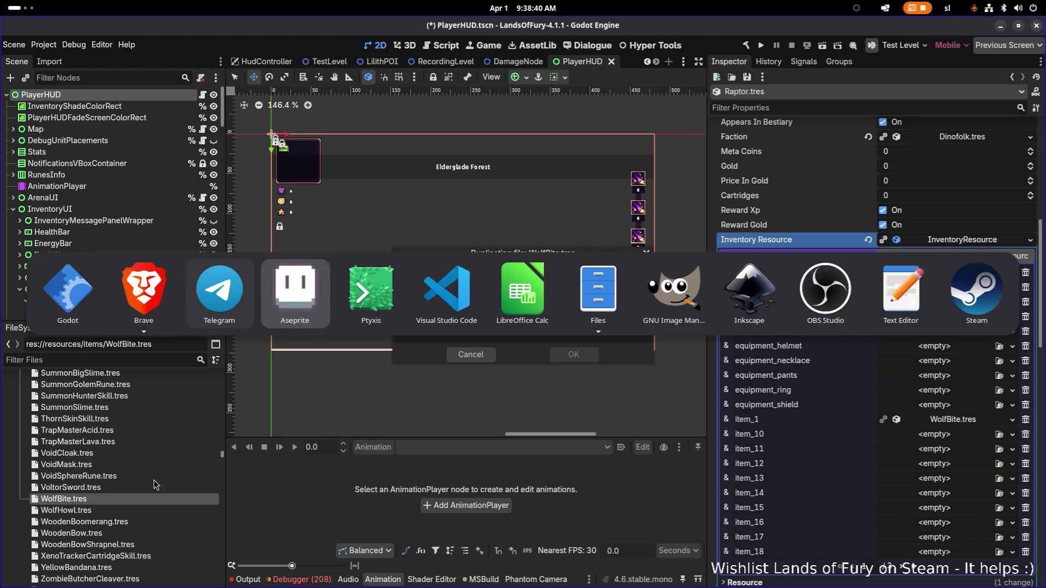
Browse the Lizardmen MiniFolks Villagers 2 devlog's animated sprite previews in Brave, then return to Godot
{"action": "key", "text": "alt+shift+Tab"}
{"action": "key", "text": "alt+shift+Tab"}
{"action": "key", "text": "Right"}
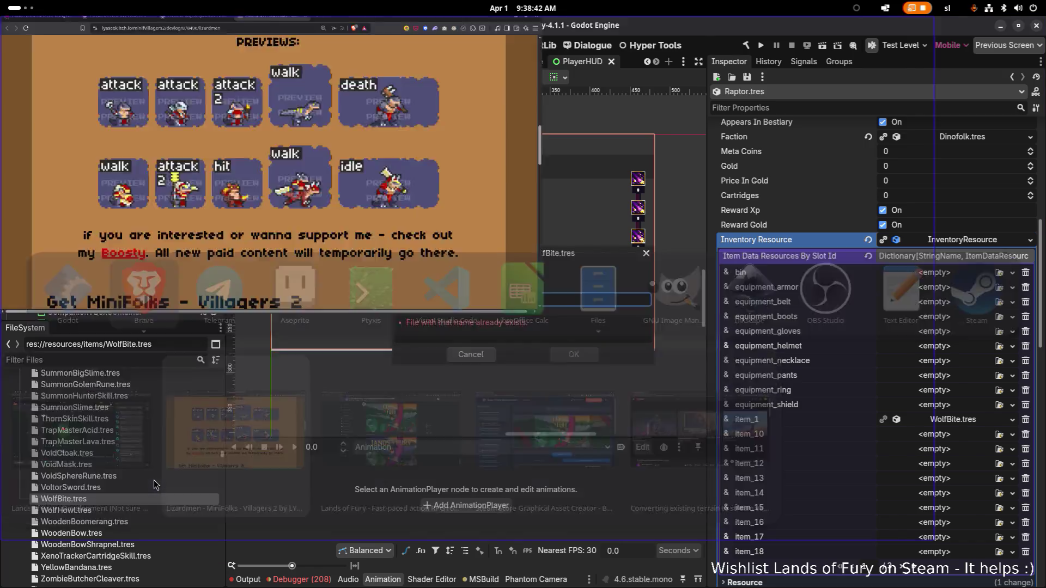
{"action": "scroll", "coordinate": [516, 240], "scroll_direction": "up", "scroll_amount": 1}
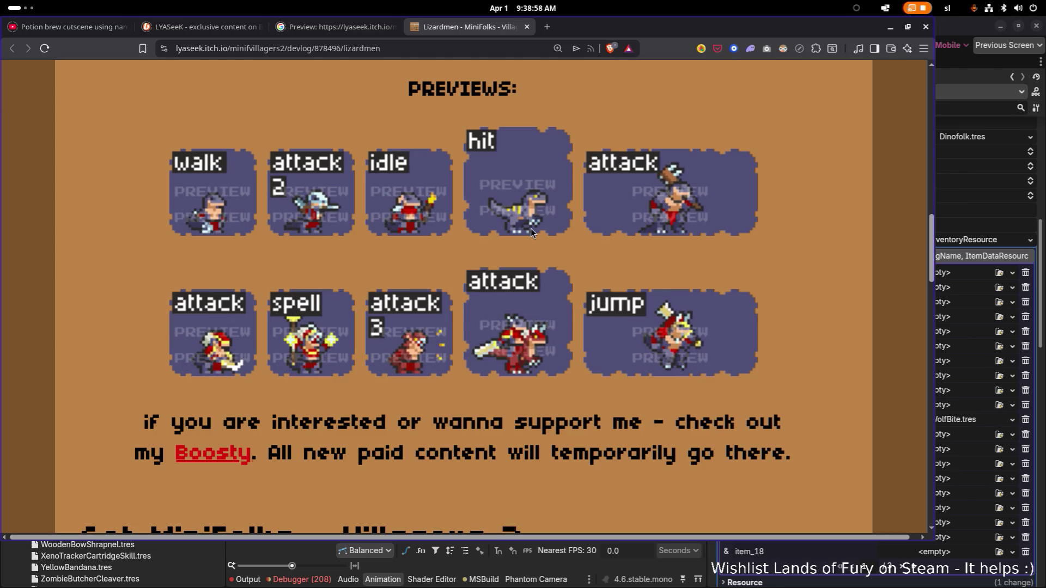
{"action": "key", "text": "alt+Tab"}
{"action": "key", "text": "alt+Tab"}
{"action": "key", "text": "alt+Tab"}
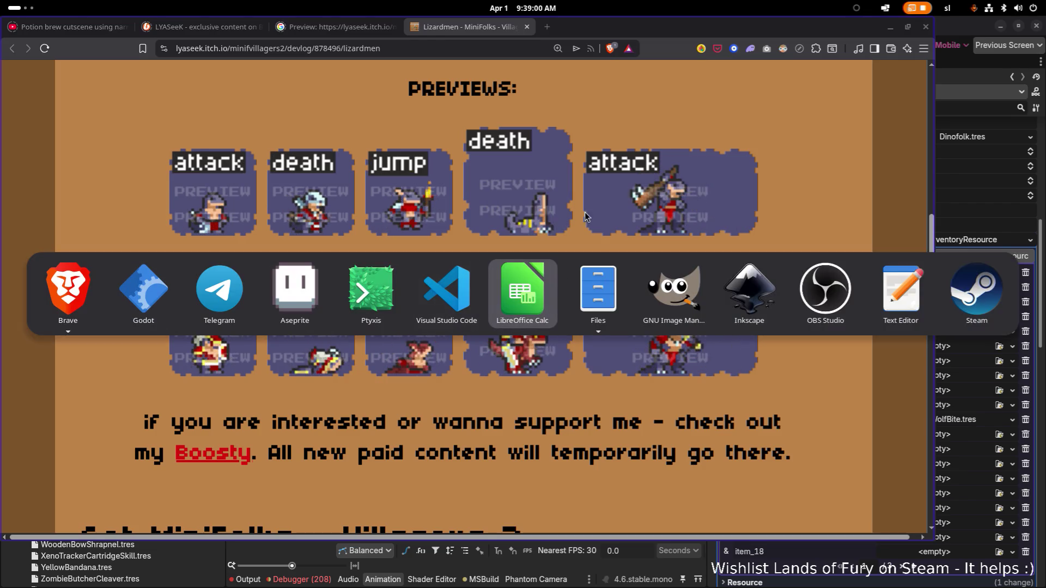
{"action": "key", "text": "Escape"}
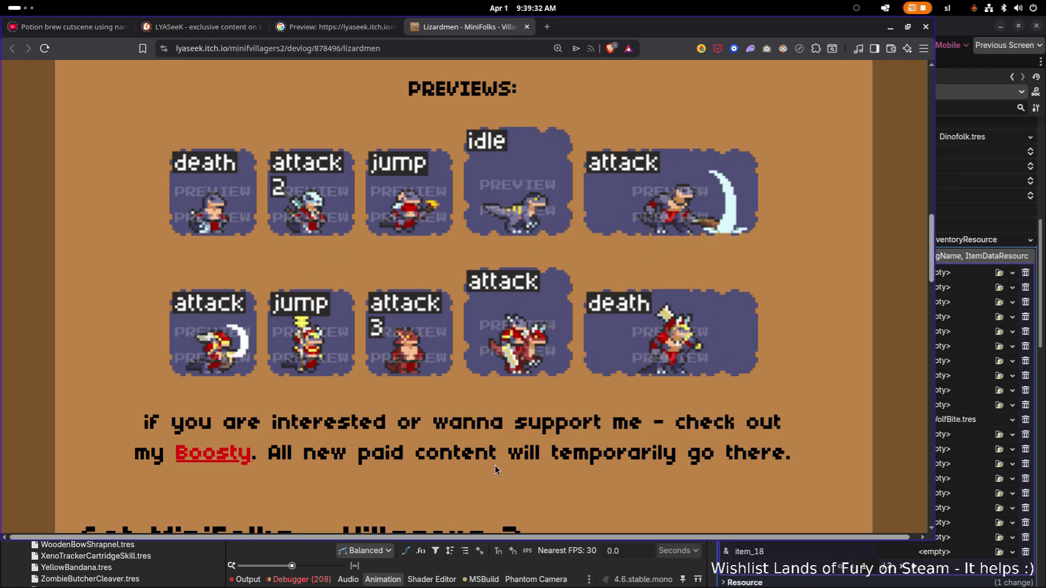
{"action": "key", "text": "alt+Tab"}
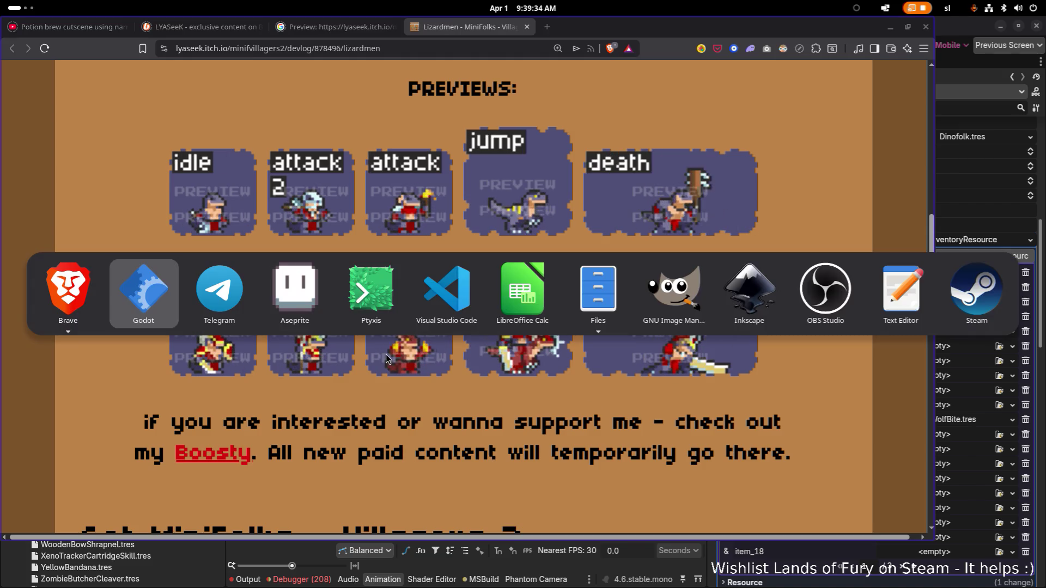
{"action": "left_click", "coordinate": [147, 302]}
Name the duplicate RaptorBite.tres and confirm the copy
{"action": "left_click", "coordinate": [561, 295]}
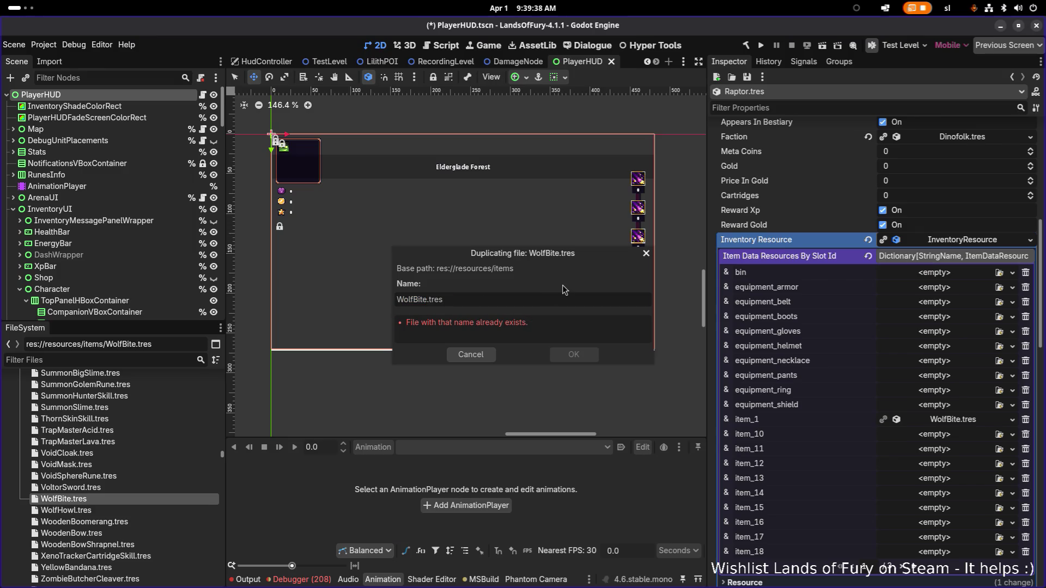
{"action": "key", "text": "Left"}
{"action": "key", "text": "Left"}
{"action": "key", "text": "Left"}
{"action": "key", "text": "shift+Home"}
{"action": "type", "text": "RaptorBite"}
{"action": "key", "text": "Return"}
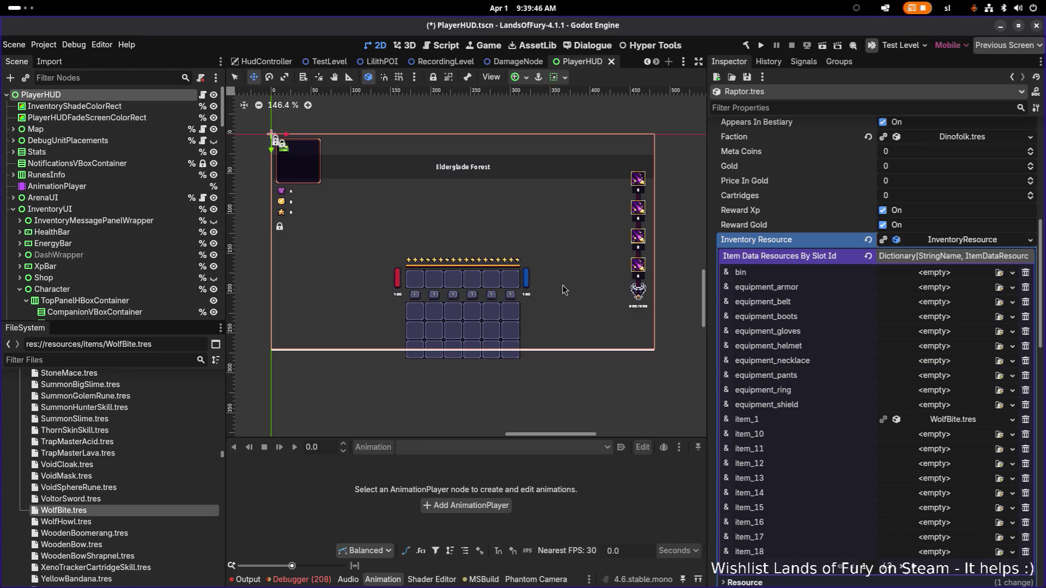
Filter the FileSystem for 'raptorbi' and open RaptorBite.tres in the Inspector
{"action": "scroll", "coordinate": [148, 446], "scroll_direction": "down", "scroll_amount": 5}
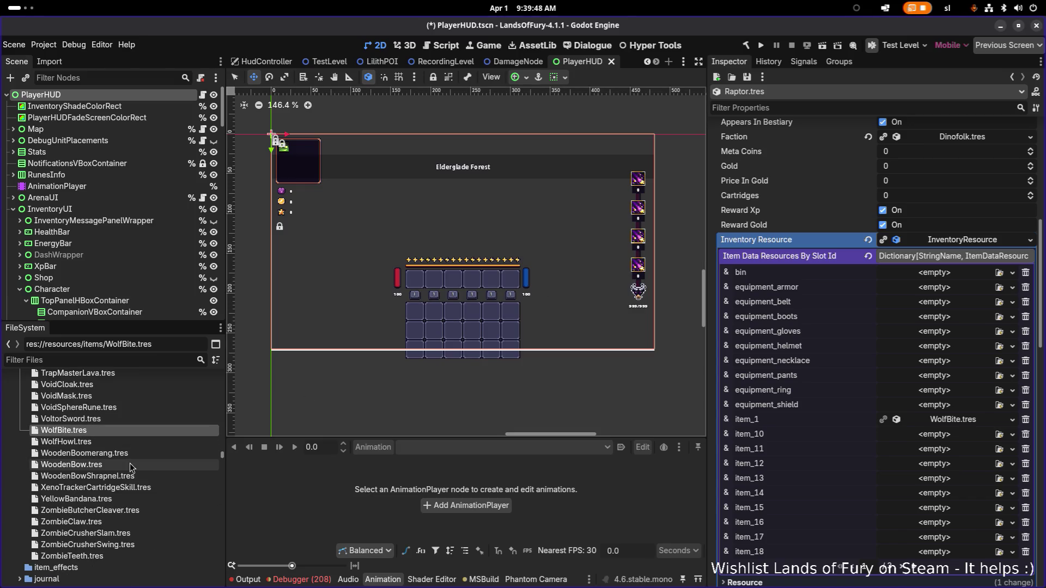
{"action": "scroll", "coordinate": [130, 463], "scroll_direction": "up", "scroll_amount": 10}
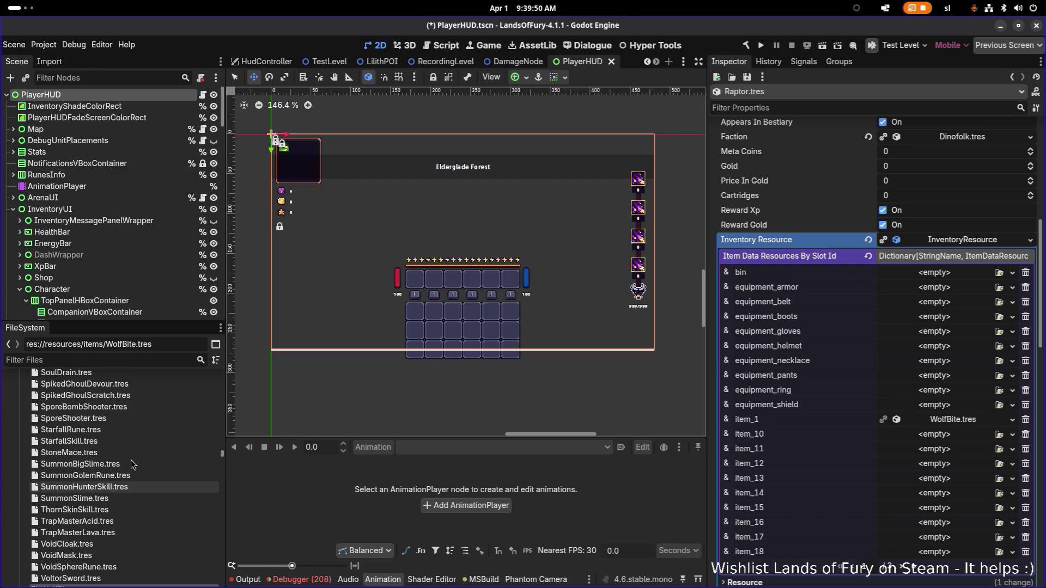
{"action": "left_click", "coordinate": [136, 419]}
{"action": "scroll", "coordinate": [138, 406], "scroll_direction": "up", "scroll_amount": 3}
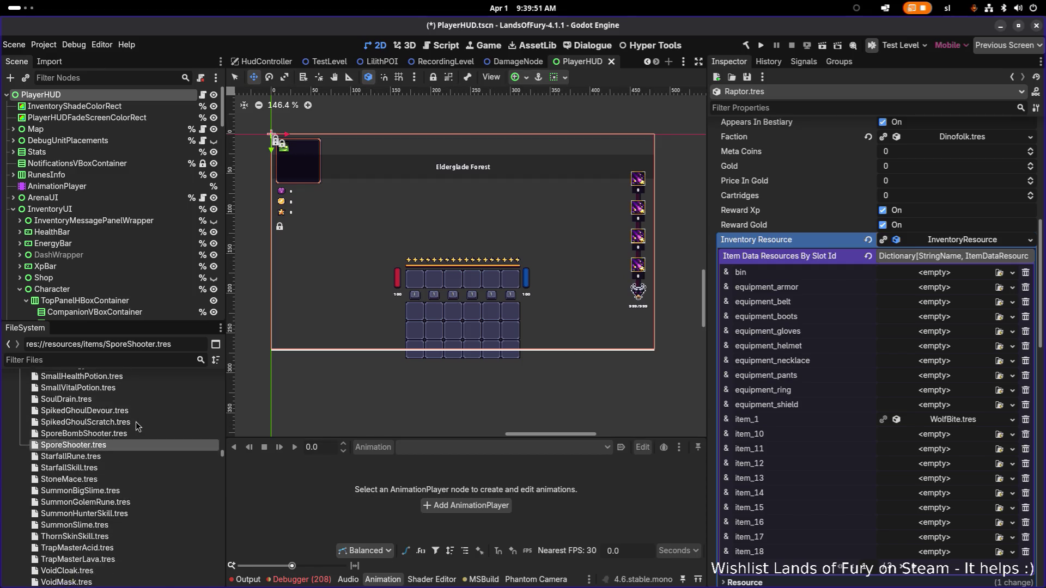
{"action": "left_click", "coordinate": [138, 361]}
{"action": "type", "text": "raptorbi"}
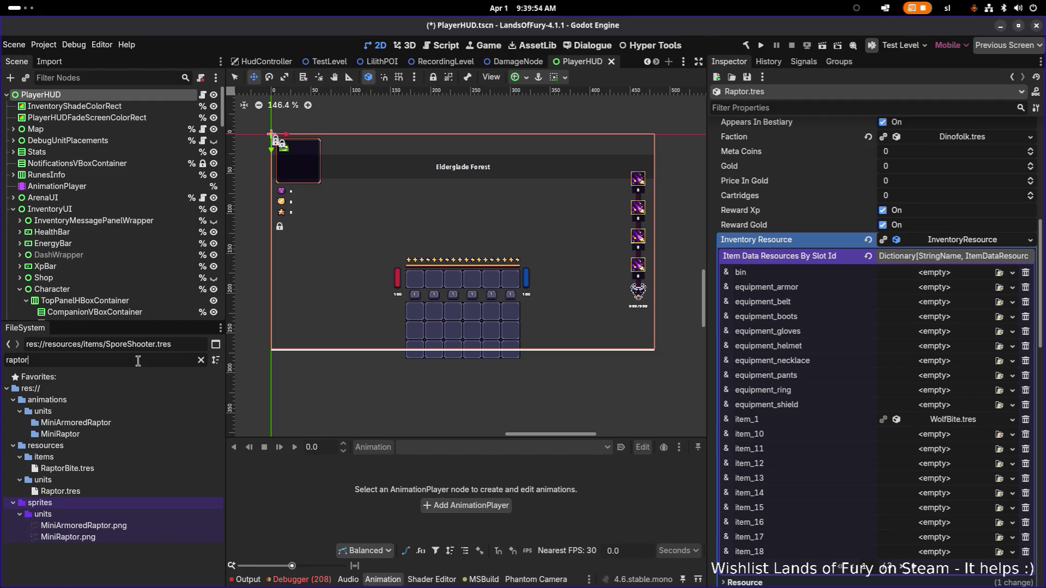
{"action": "left_click", "coordinate": [126, 427]}
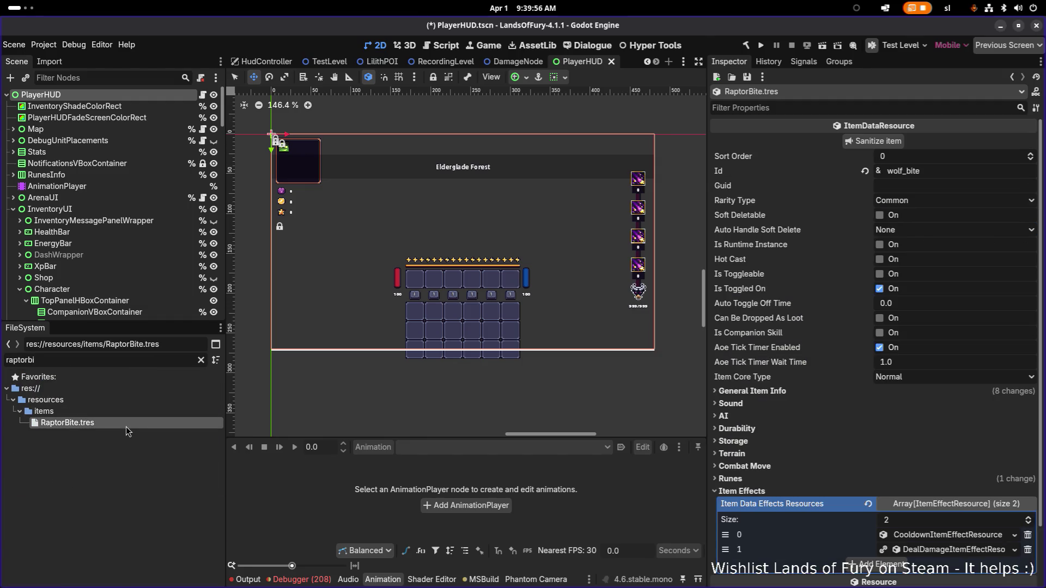
Replace the item's wolf_bite Id with raptor_bite
{"action": "left_click", "coordinate": [965, 171]}
{"action": "key", "text": "ctrl+a"}
{"action": "type", "text": "rapto"}
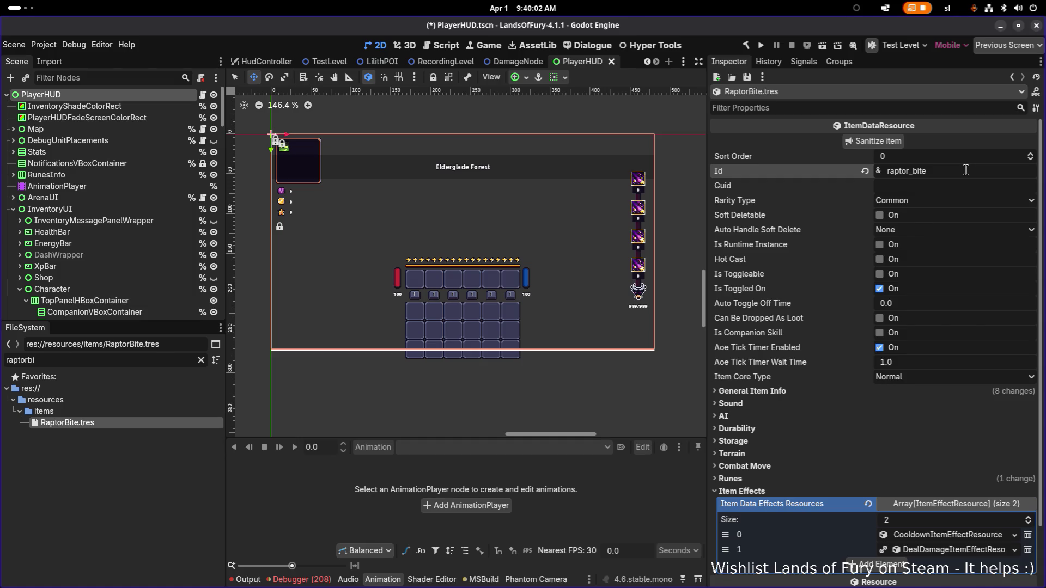
{"action": "scroll", "coordinate": [930, 283], "scroll_direction": "down", "scroll_amount": 3}
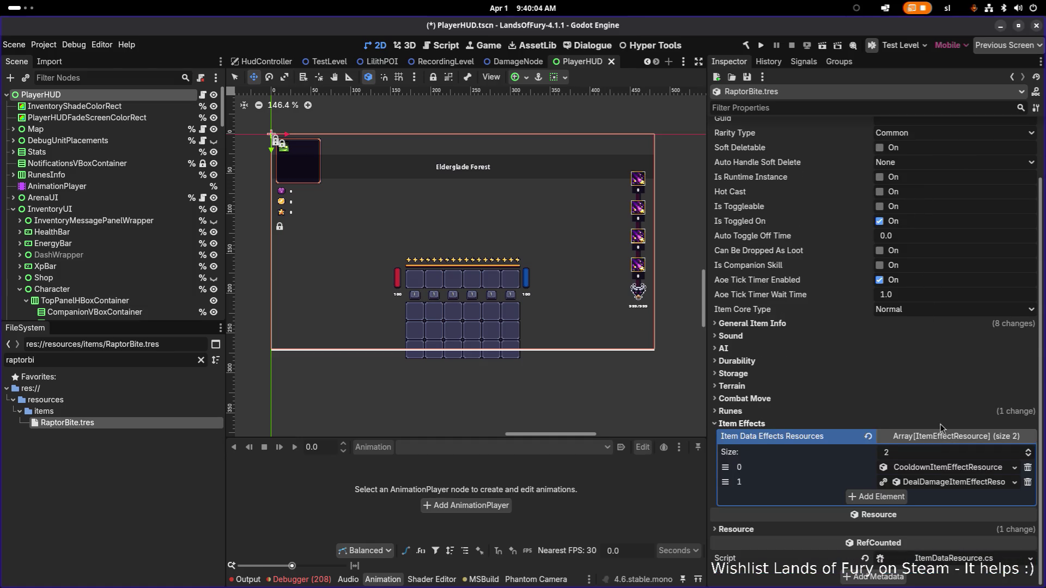
Make the cooldown and deal-damage effects unique (recursive), confirming each
{"action": "right_click", "coordinate": [890, 467]}
{"action": "left_click", "coordinate": [948, 550]}
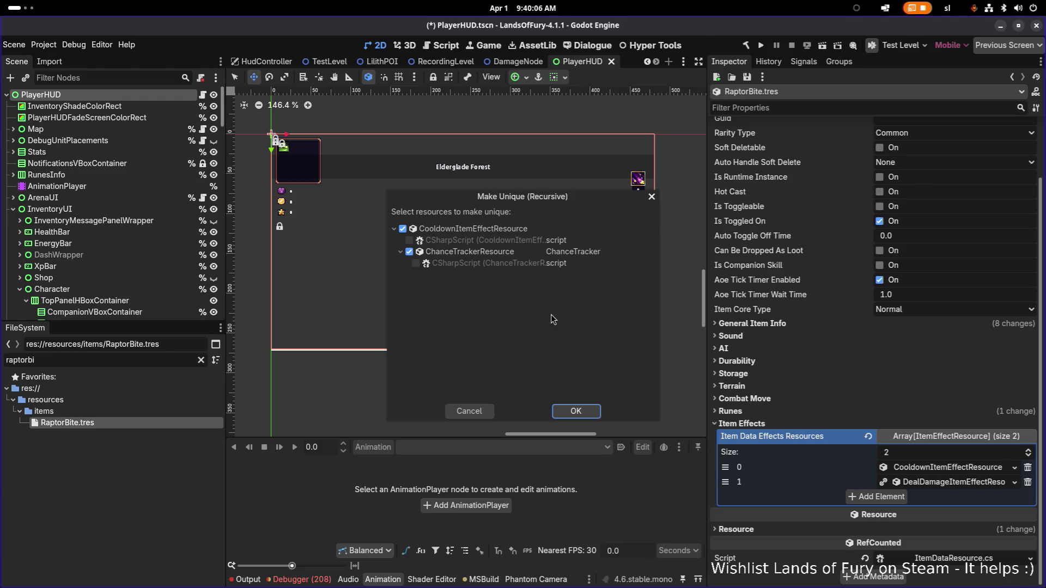
{"action": "left_click", "coordinate": [590, 412]}
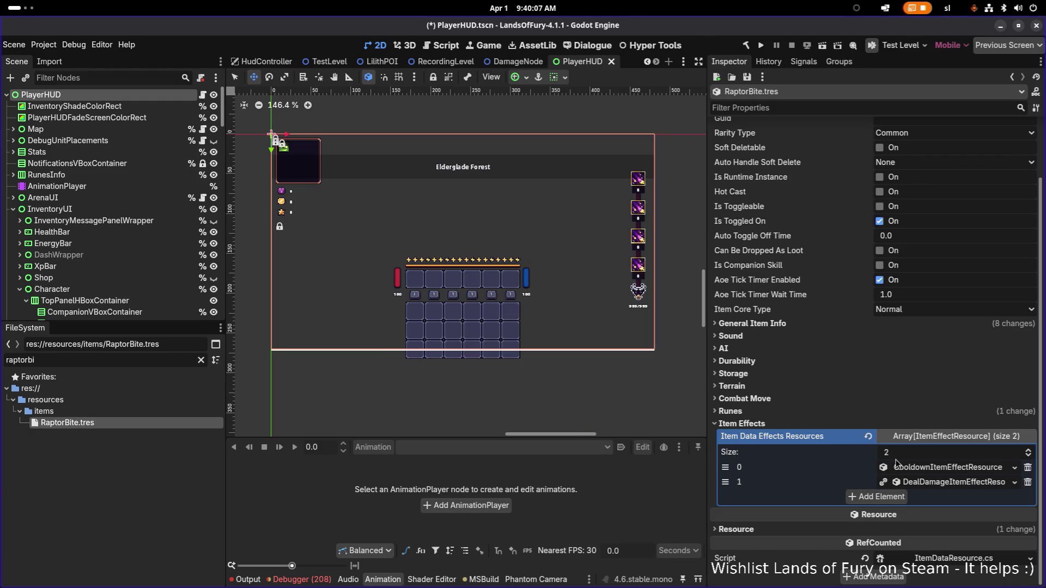
{"action": "right_click", "coordinate": [941, 485]}
{"action": "left_click", "coordinate": [941, 526]}
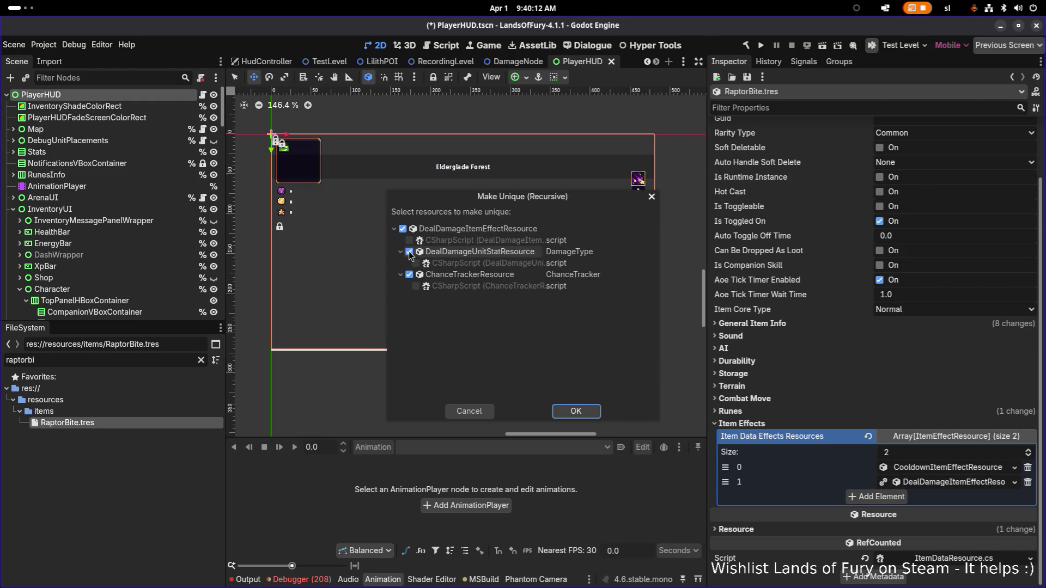
{"action": "left_click", "coordinate": [591, 411]}
Set the deal-damage effect's Min Amount to 10 and Max Amount to 15, then save
{"action": "left_click", "coordinate": [925, 481]}
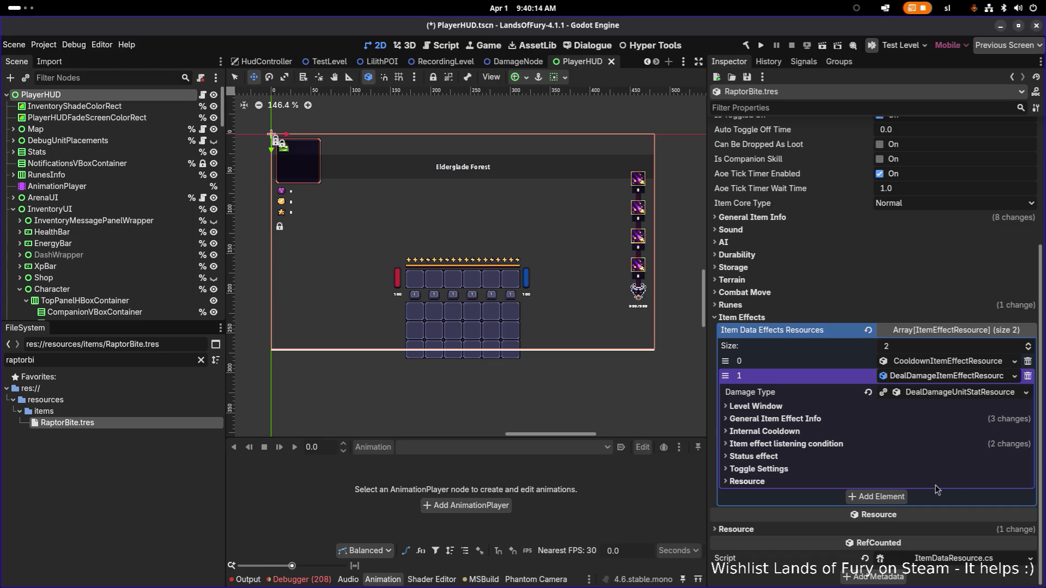
{"action": "left_click", "coordinate": [820, 419]}
{"action": "left_click", "coordinate": [829, 406]}
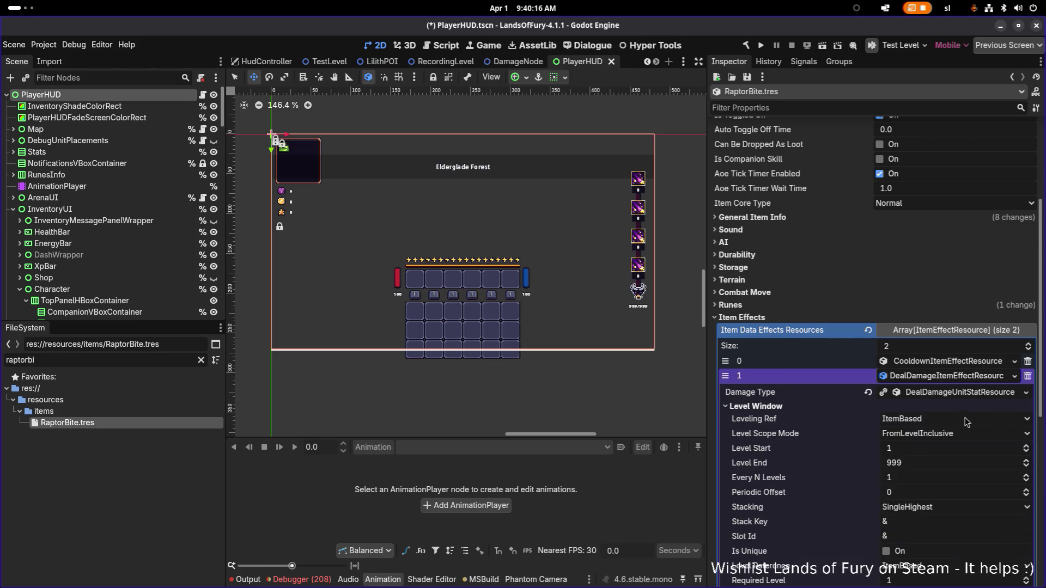
{"action": "left_click", "coordinate": [944, 398]}
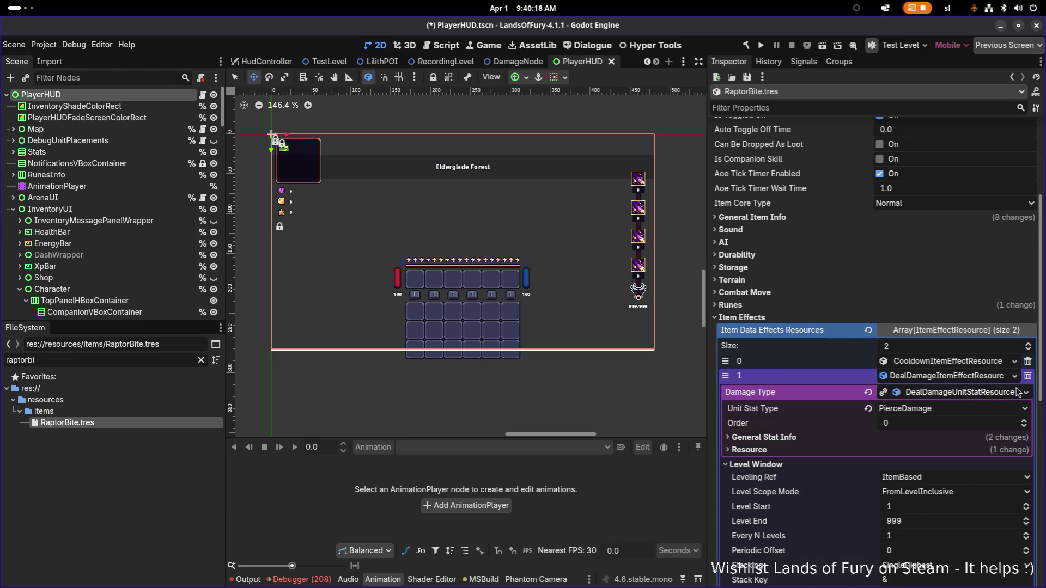
{"action": "left_click", "coordinate": [939, 398]}
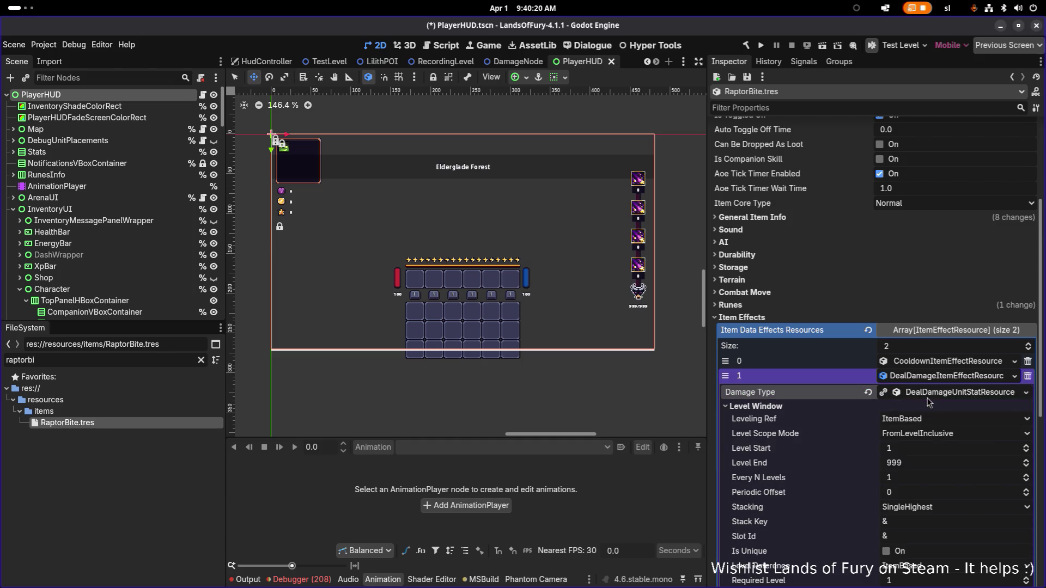
{"action": "scroll", "coordinate": [901, 451], "scroll_direction": "down", "scroll_amount": 5}
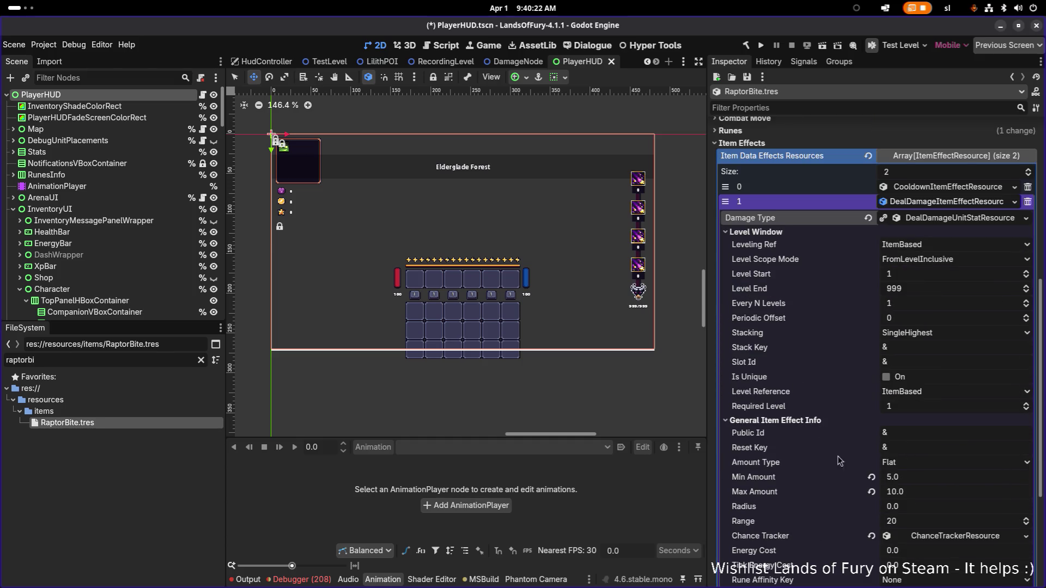
{"action": "left_click", "coordinate": [944, 477]}
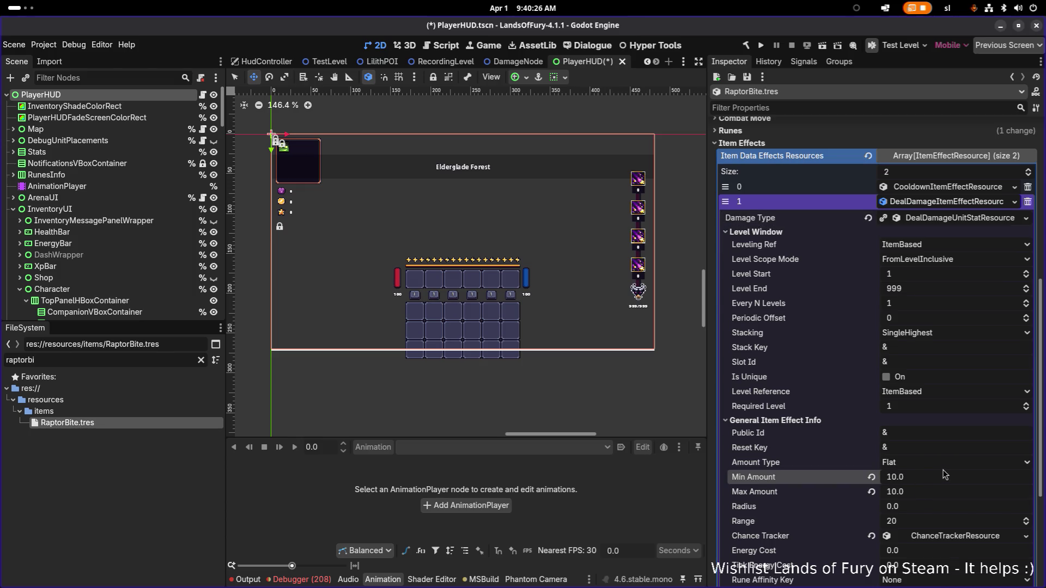
{"action": "key", "text": "Tab"}
{"action": "type", "text": "15"}
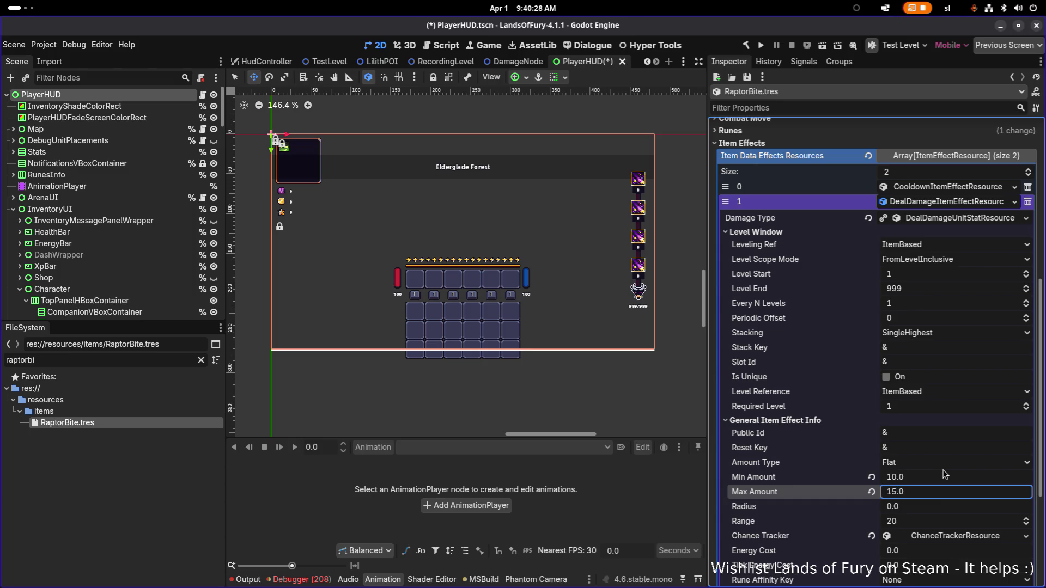
{"action": "left_click", "coordinate": [947, 202]}
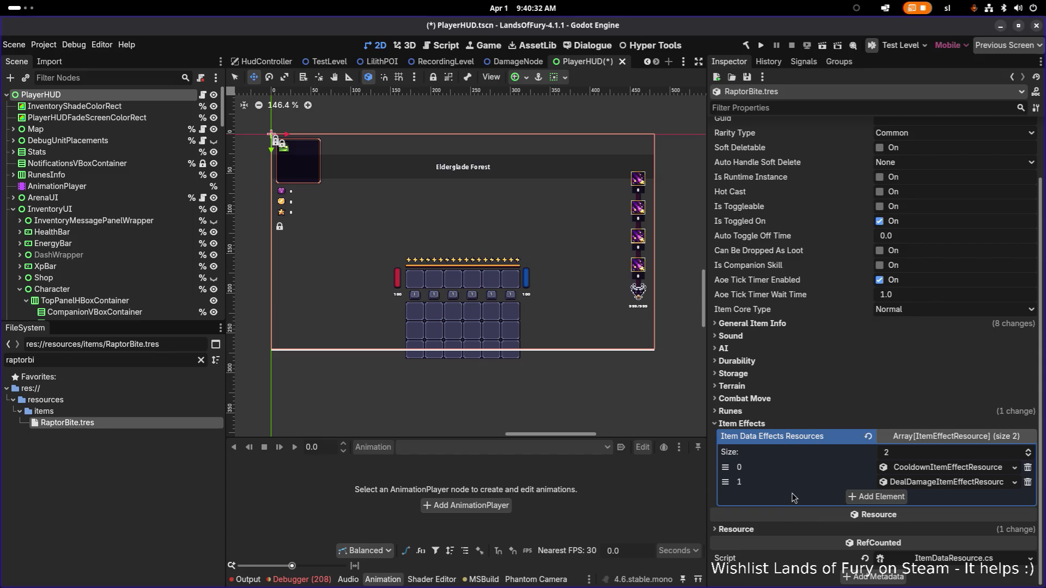
{"action": "key", "text": "ctrl+s"}
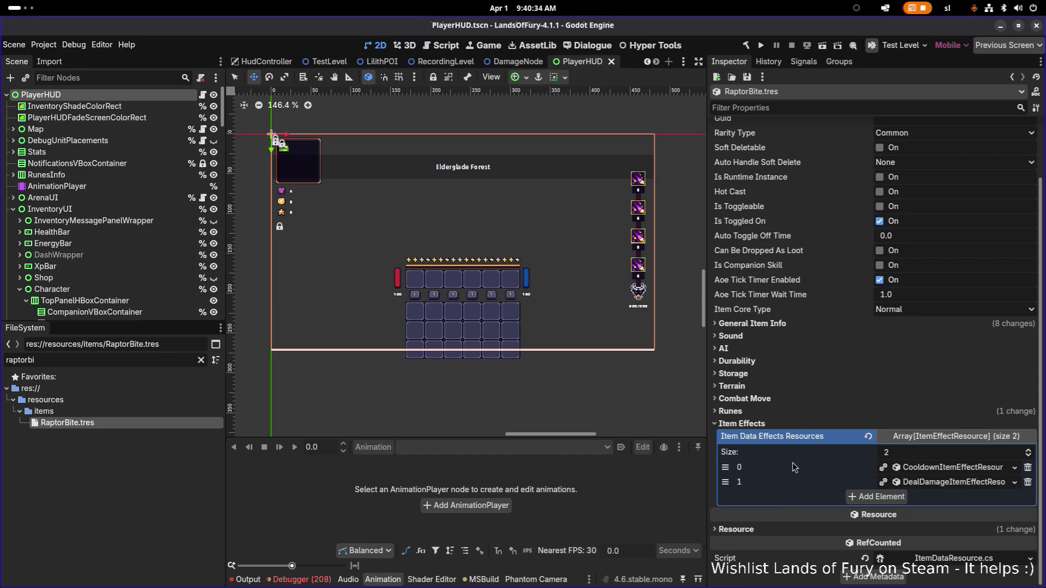
Review RaptorBite's Runes, cooldown effect and deal-damage effect settings in the Inspector
{"action": "left_click", "coordinate": [745, 410]}
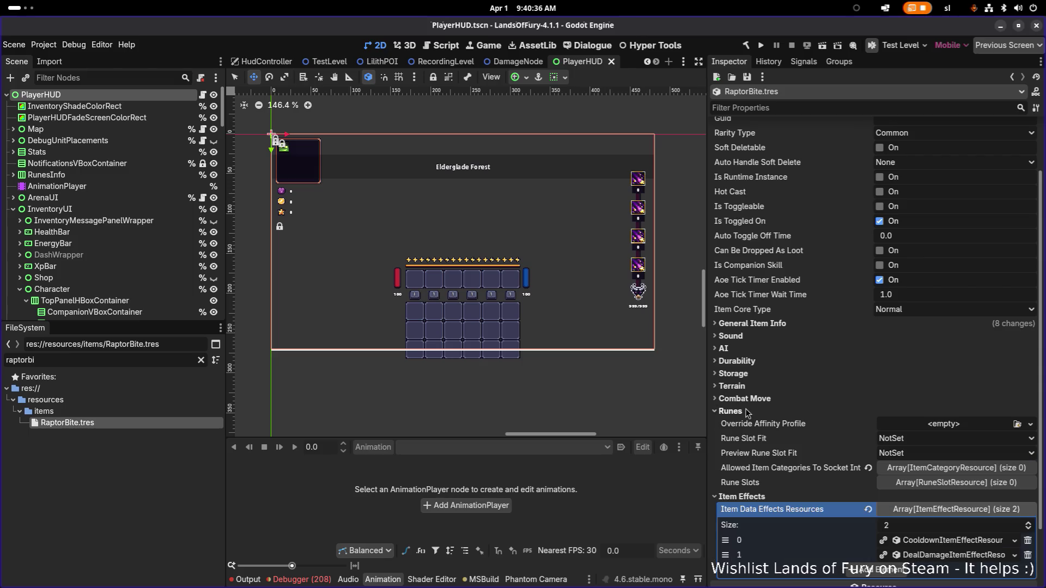
{"action": "left_click", "coordinate": [745, 409]}
{"action": "left_click", "coordinate": [746, 412]}
{"action": "left_click", "coordinate": [739, 413]}
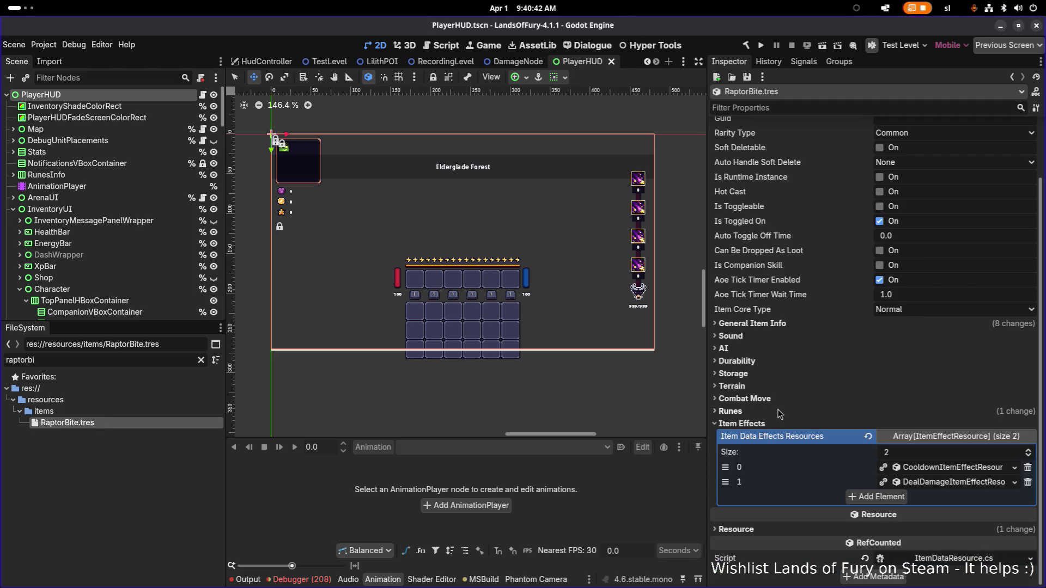
{"action": "left_click", "coordinate": [932, 468]}
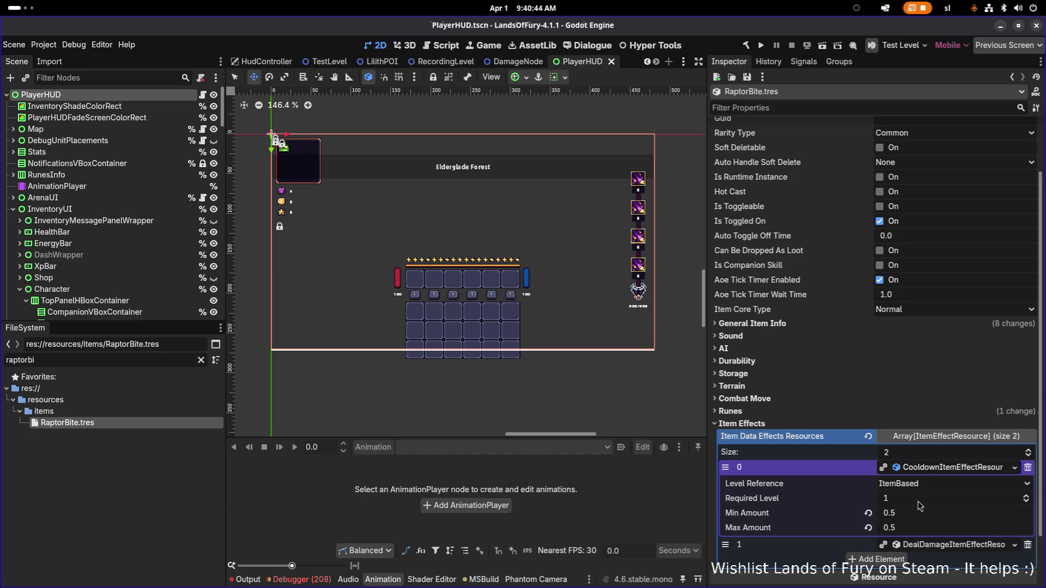
{"action": "left_click", "coordinate": [936, 469]}
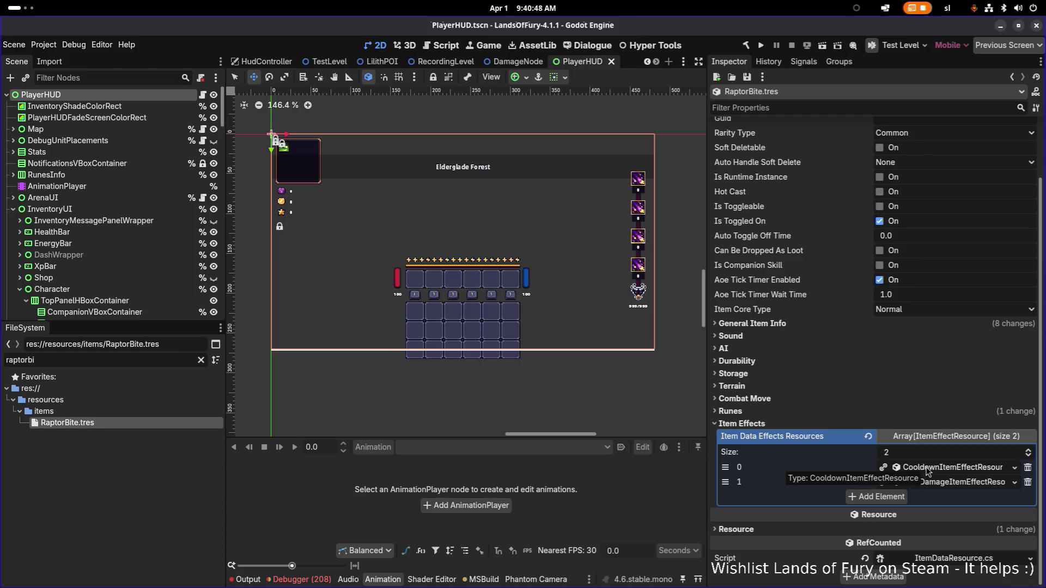
{"action": "left_click", "coordinate": [968, 484]}
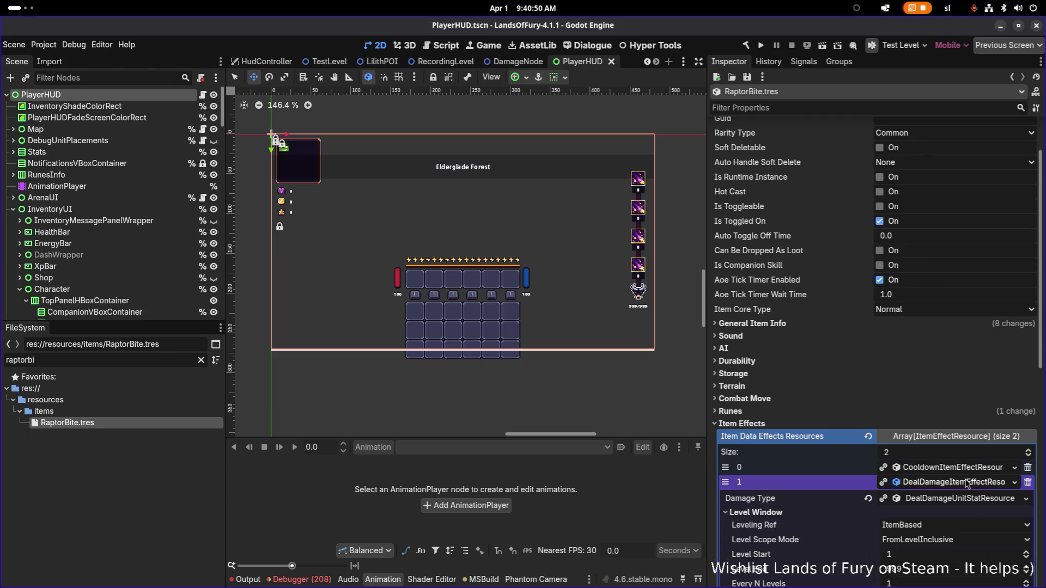
{"action": "left_click", "coordinate": [961, 486]}
{"action": "left_click", "coordinate": [961, 485]}
{"action": "left_click", "coordinate": [961, 485]}
{"action": "left_click", "coordinate": [961, 485]}
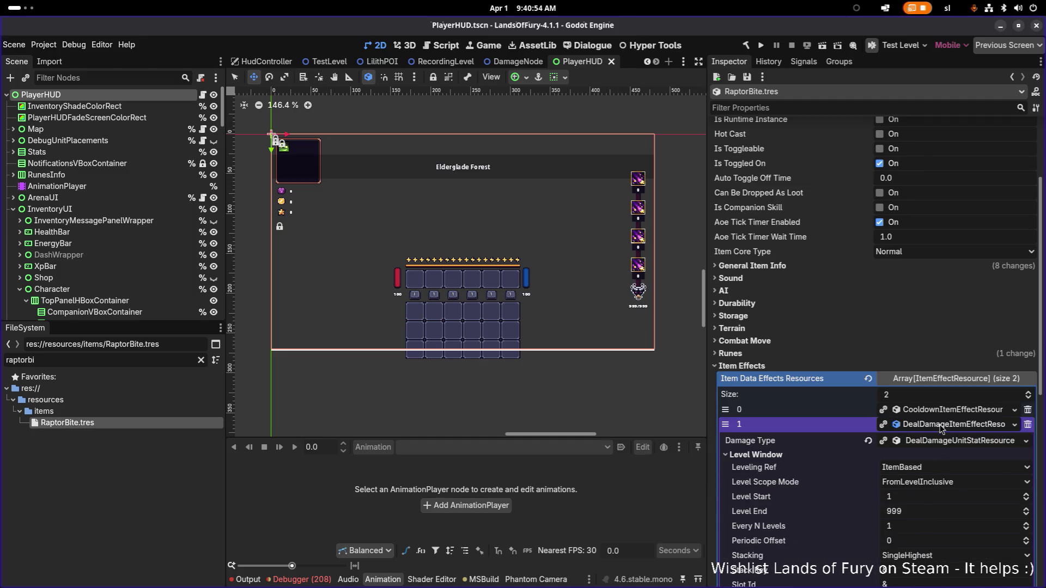
{"action": "double_click", "coordinate": [943, 430]}
Broaden the FileSystem filter to 'raptor' to list all raptor files
{"action": "scroll", "coordinate": [943, 429], "scroll_direction": "up", "scroll_amount": 3}
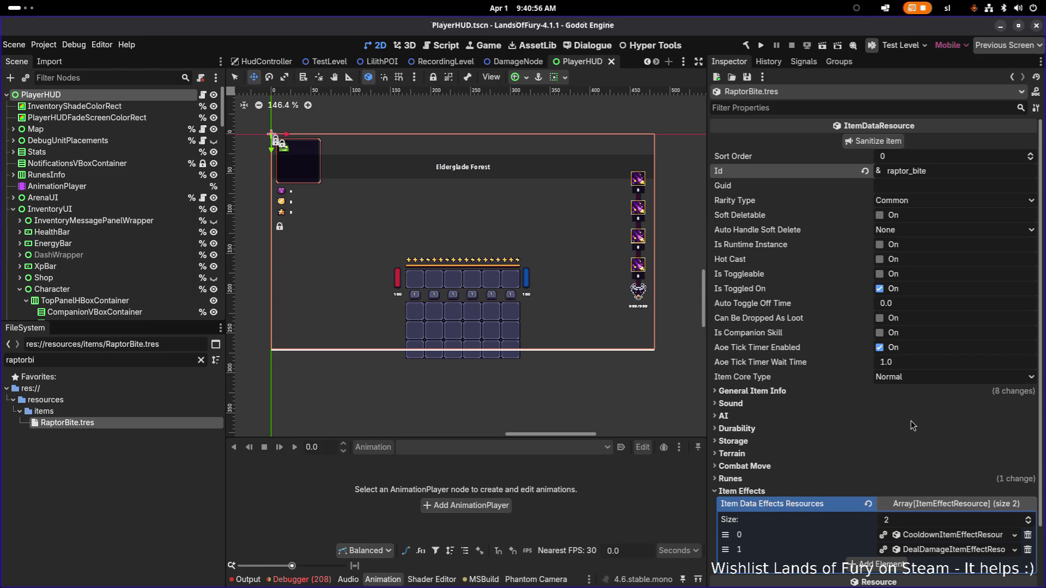
{"action": "left_click", "coordinate": [147, 359]}
{"action": "key", "text": "BackSpace"}
{"action": "key", "text": "BackSpace"}
{"action": "key", "text": "BackSpace"}
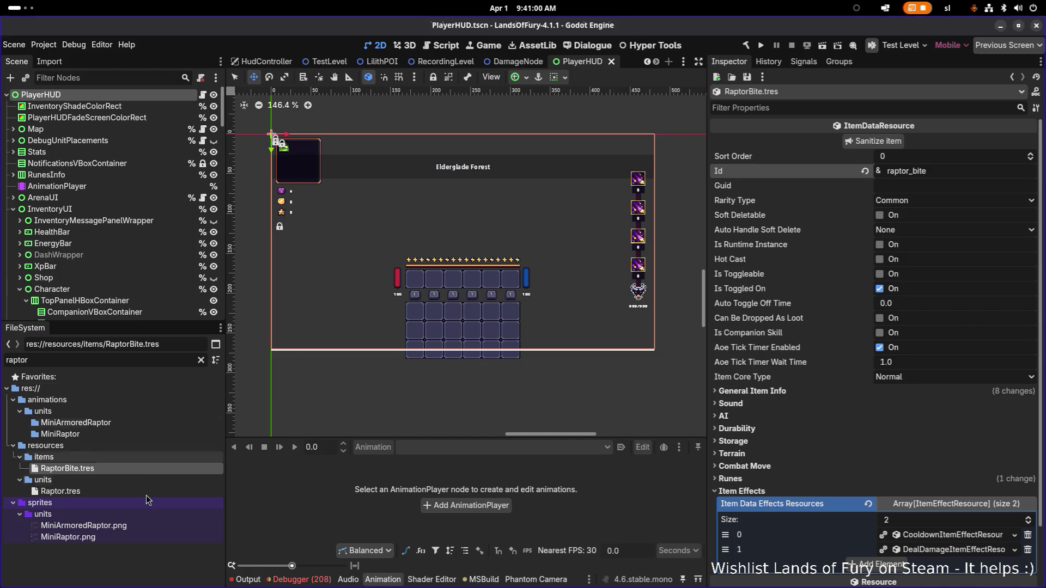
In Raptor.tres, replace item_1's WolfBite with RaptorBite.tres using Quick Load
{"action": "left_click", "coordinate": [146, 493]}
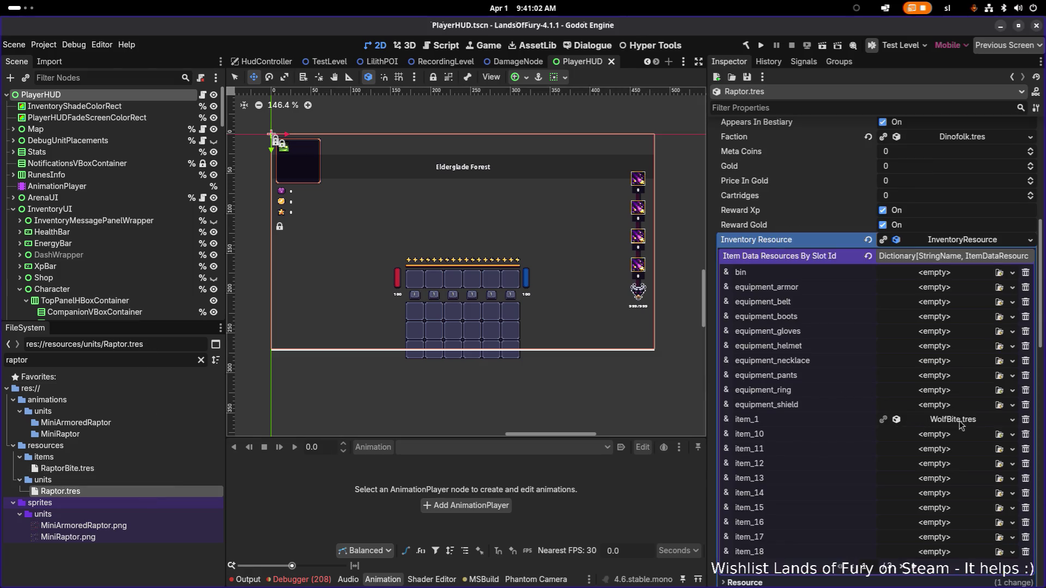
{"action": "left_click", "coordinate": [1012, 420]}
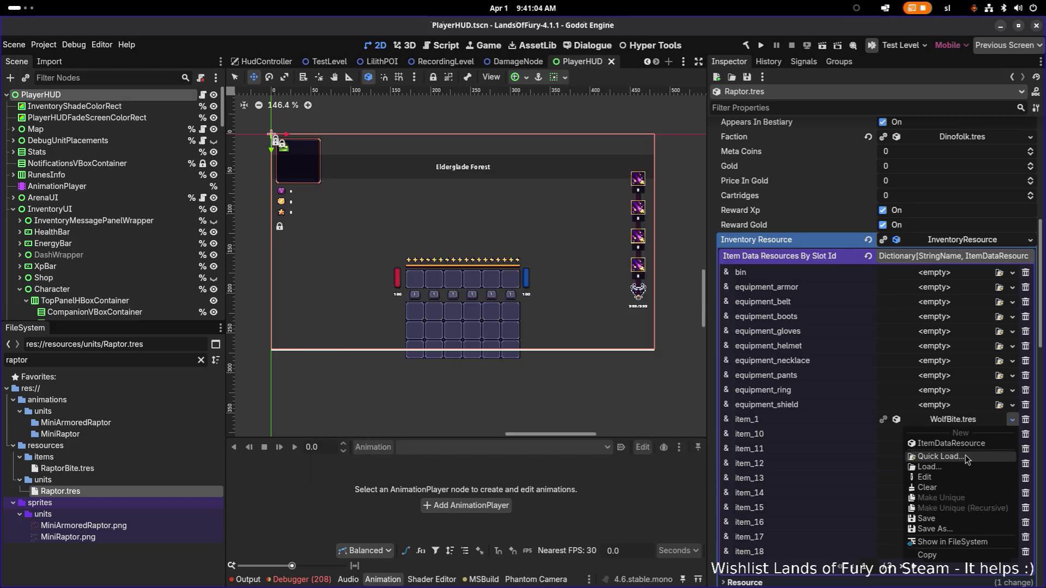
{"action": "left_click", "coordinate": [967, 457]}
{"action": "type", "text": "raptor"}
{"action": "key", "text": "Return"}
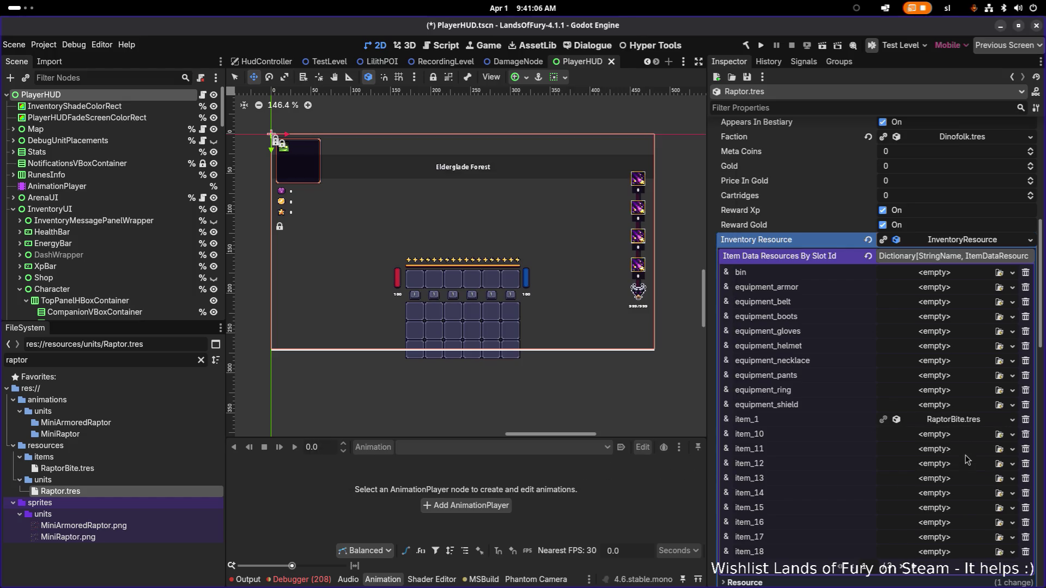
Clear WolfHowl.tres from item_2 and save Raptor.tres
{"action": "scroll", "coordinate": [904, 555], "scroll_direction": "down", "scroll_amount": 5}
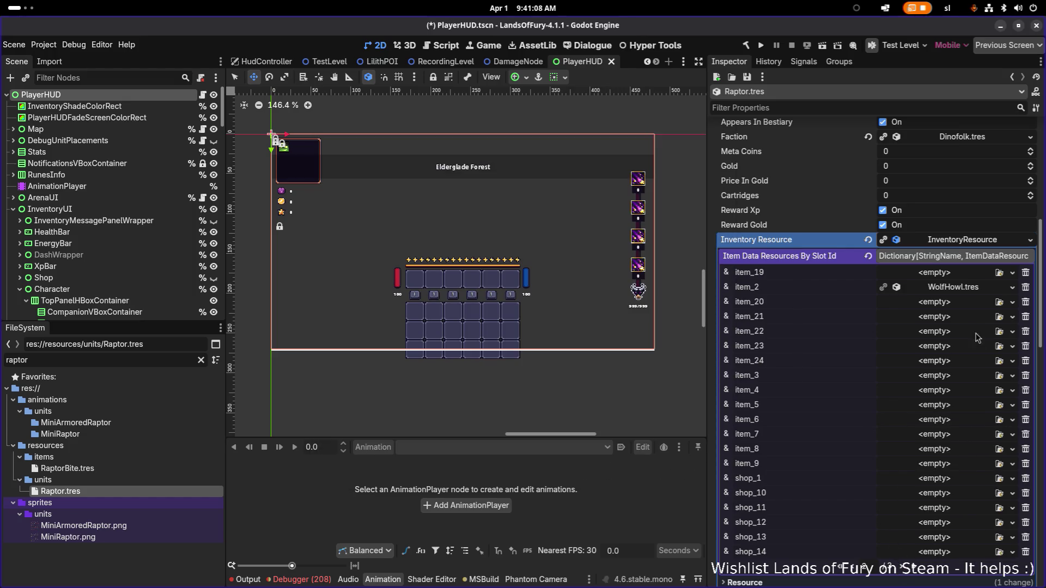
{"action": "left_click", "coordinate": [1013, 288]}
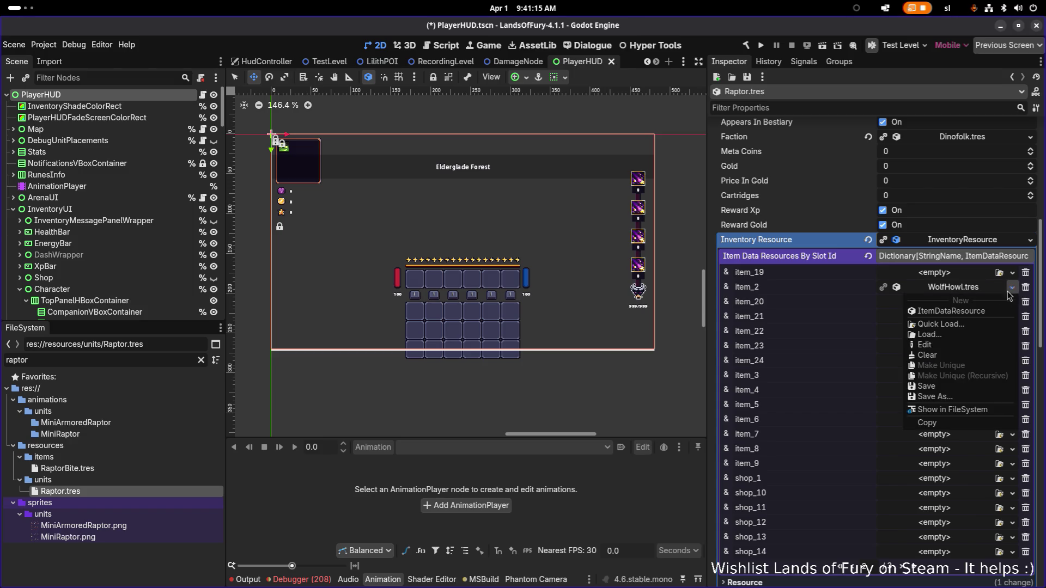
{"action": "left_click", "coordinate": [944, 360]}
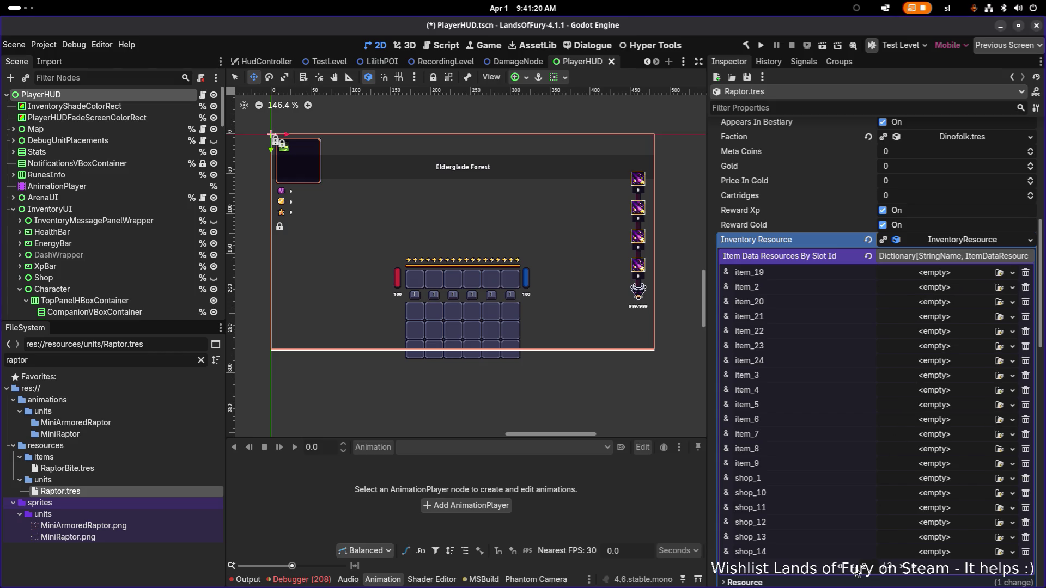
{"action": "scroll", "coordinate": [897, 570], "scroll_direction": "down", "scroll_amount": 5}
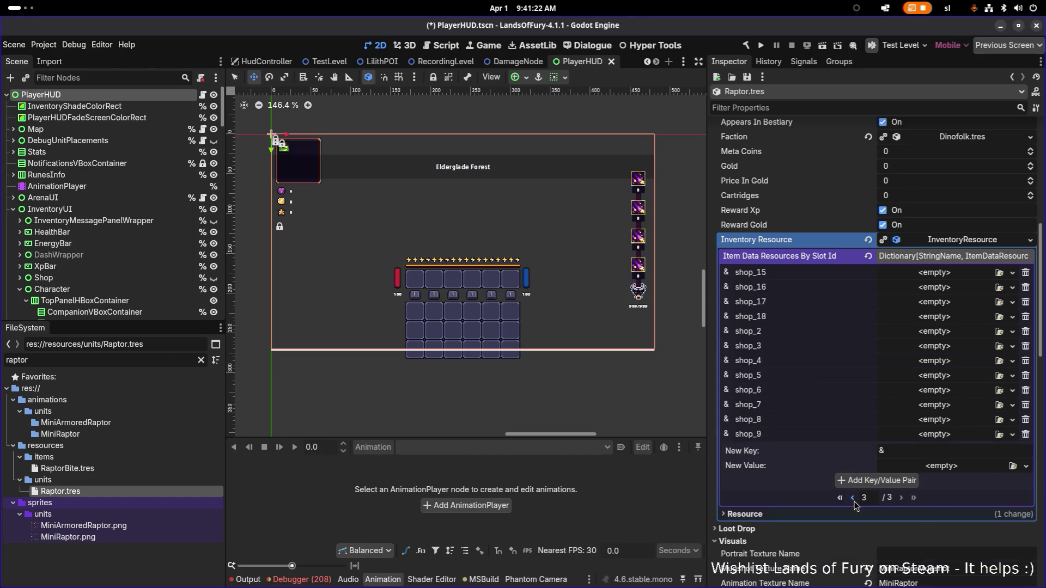
{"action": "scroll", "coordinate": [850, 552], "scroll_direction": "up", "scroll_amount": 5}
{"action": "key", "text": "ctrl+s"}
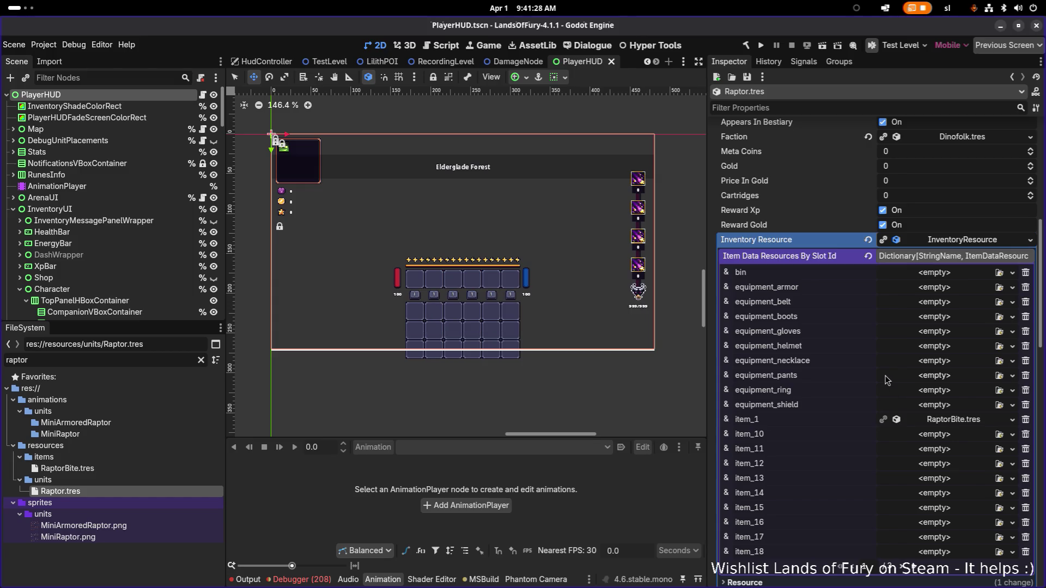
Scroll down toward the AI Actions array, briefly checking the Detection and Collision settings
{"action": "scroll", "coordinate": [889, 363], "scroll_direction": "down", "scroll_amount": 5}
{"action": "scroll", "coordinate": [891, 366], "scroll_direction": "down", "scroll_amount": 2}
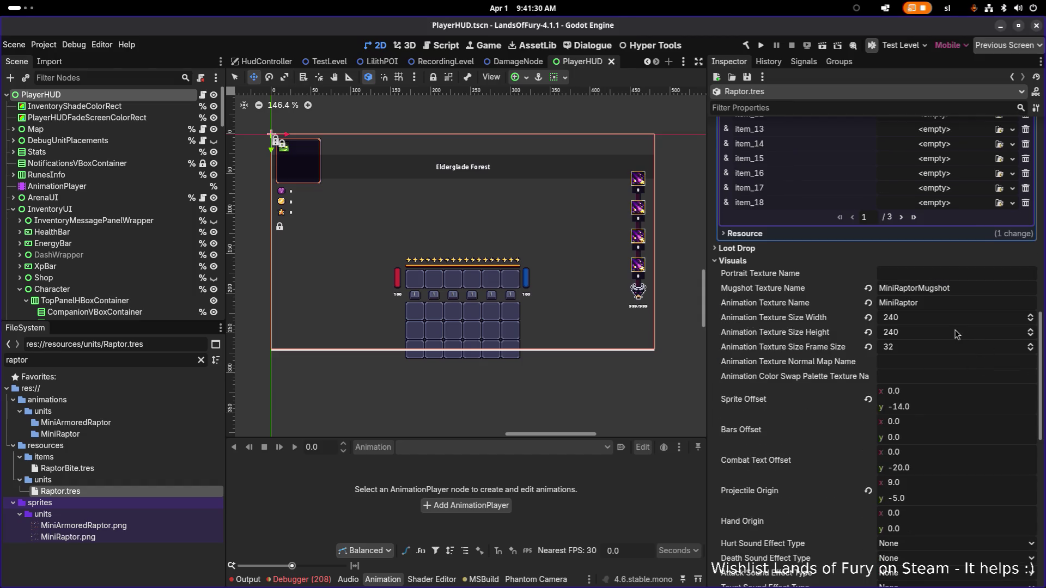
{"action": "scroll", "coordinate": [956, 335], "scroll_direction": "down", "scroll_amount": 8}
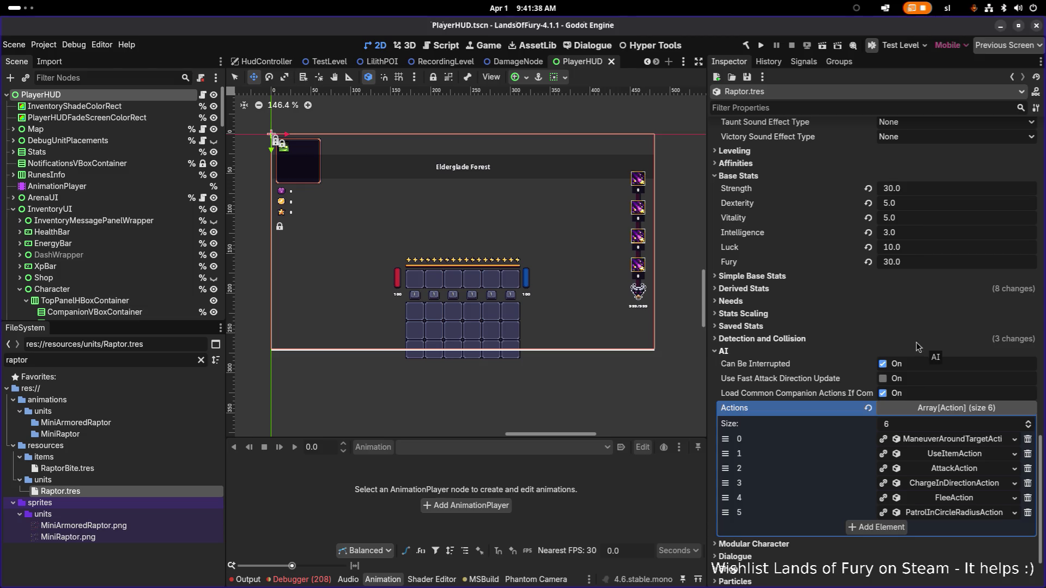
{"action": "left_click", "coordinate": [806, 342]}
{"action": "left_click", "coordinate": [806, 342]}
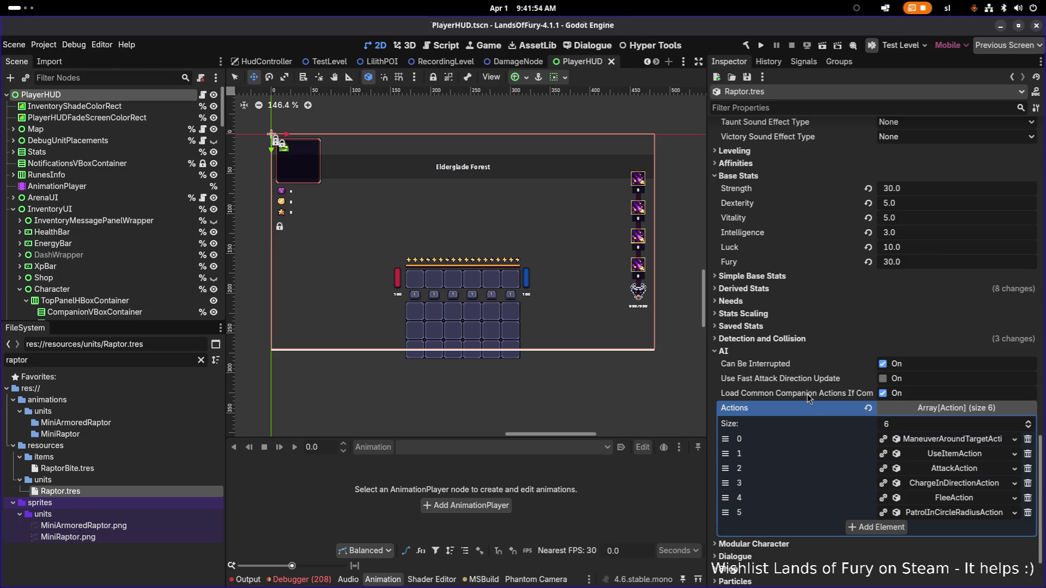
Set the UseItemAction's animation type to melee_attack_1 and its item id to raptor_bite
{"action": "scroll", "coordinate": [832, 394], "scroll_direction": "down", "scroll_amount": 2}
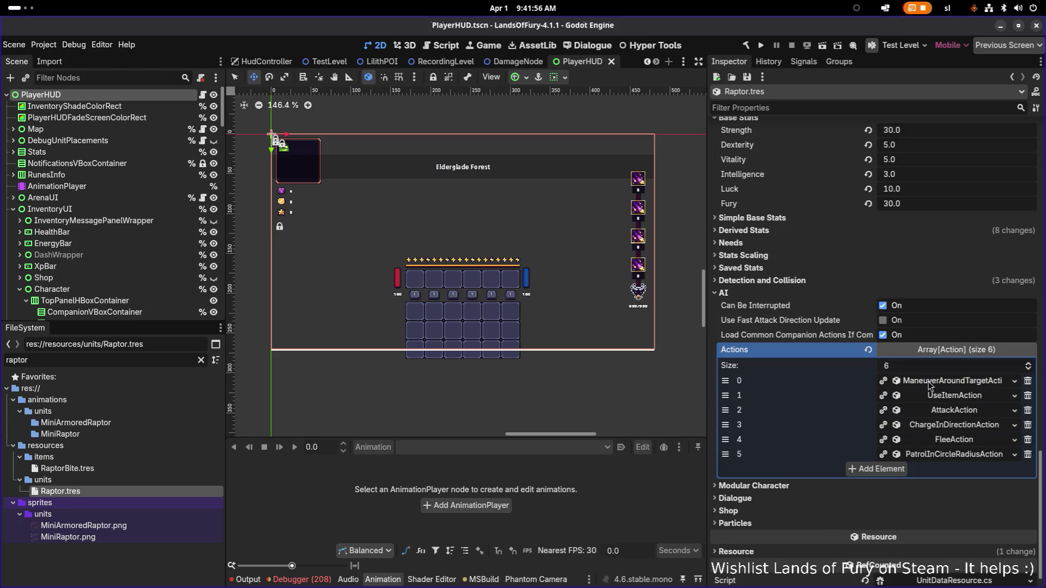
{"action": "left_click", "coordinate": [954, 396]}
{"action": "left_click", "coordinate": [939, 425]}
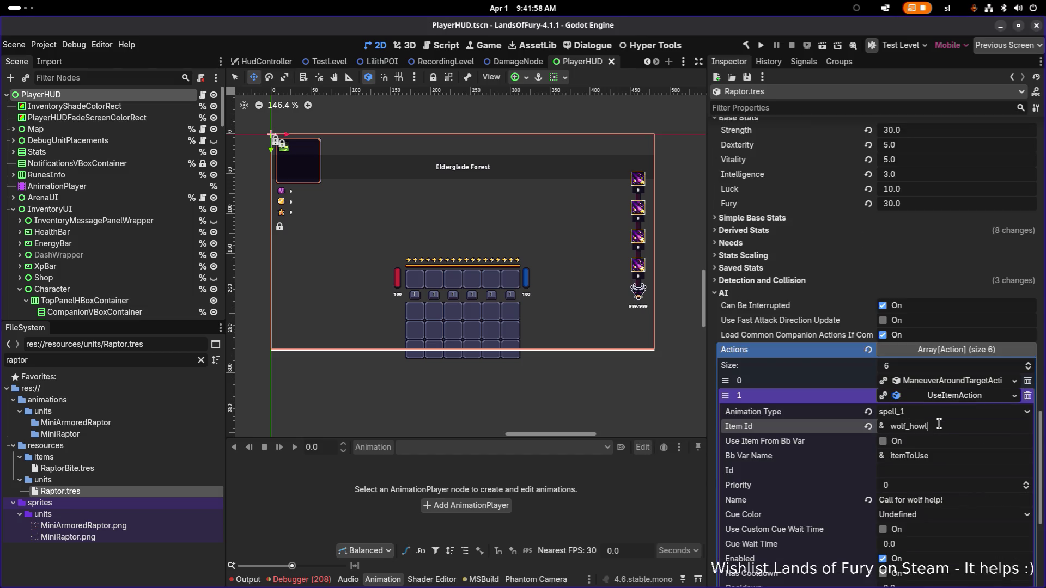
{"action": "left_click", "coordinate": [929, 414]}
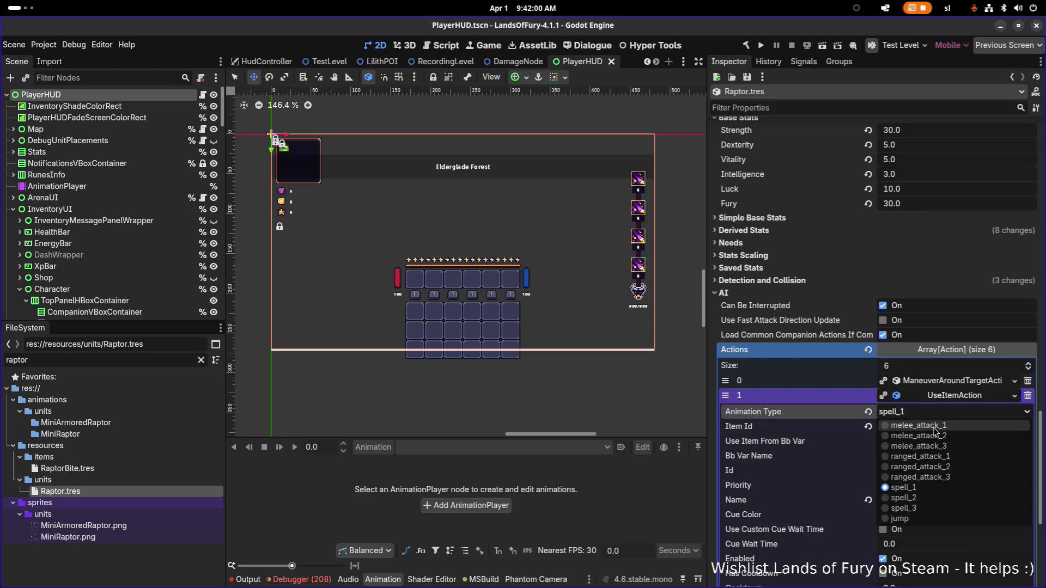
{"action": "left_click", "coordinate": [934, 430]}
{"action": "double_click", "coordinate": [948, 428]}
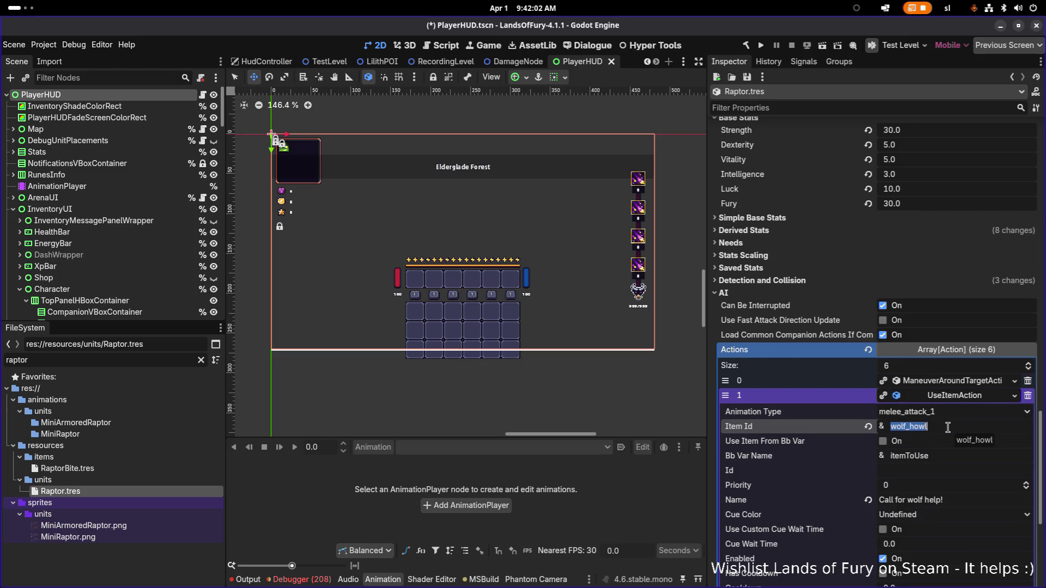
{"action": "type", "text": "raptor_bite"}
Review the action's considerations, including the HealthConsideration details
{"action": "scroll", "coordinate": [926, 436], "scroll_direction": "down", "scroll_amount": 3}
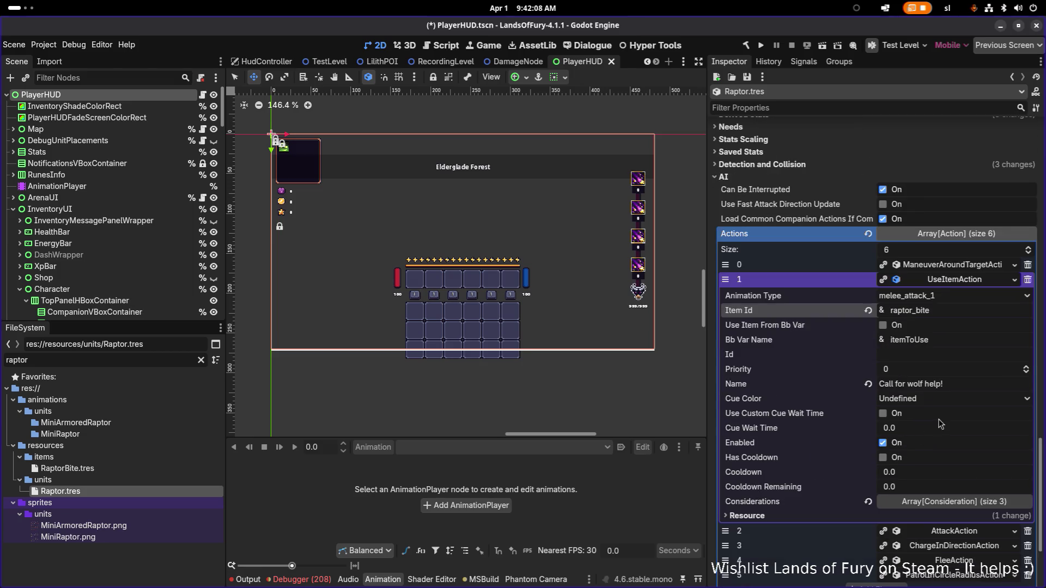
{"action": "left_click", "coordinate": [958, 501]}
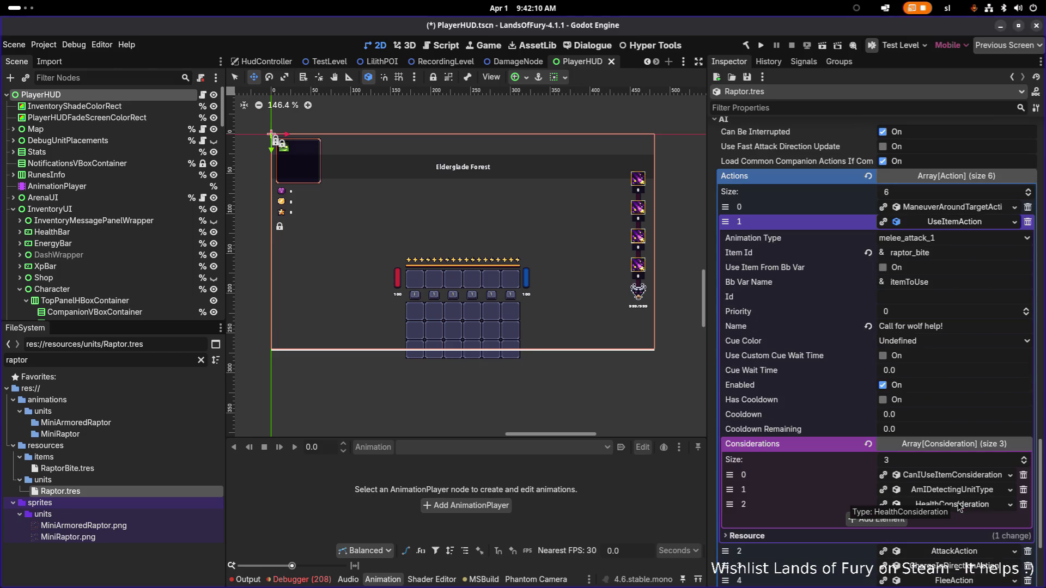
{"action": "left_click", "coordinate": [960, 505]}
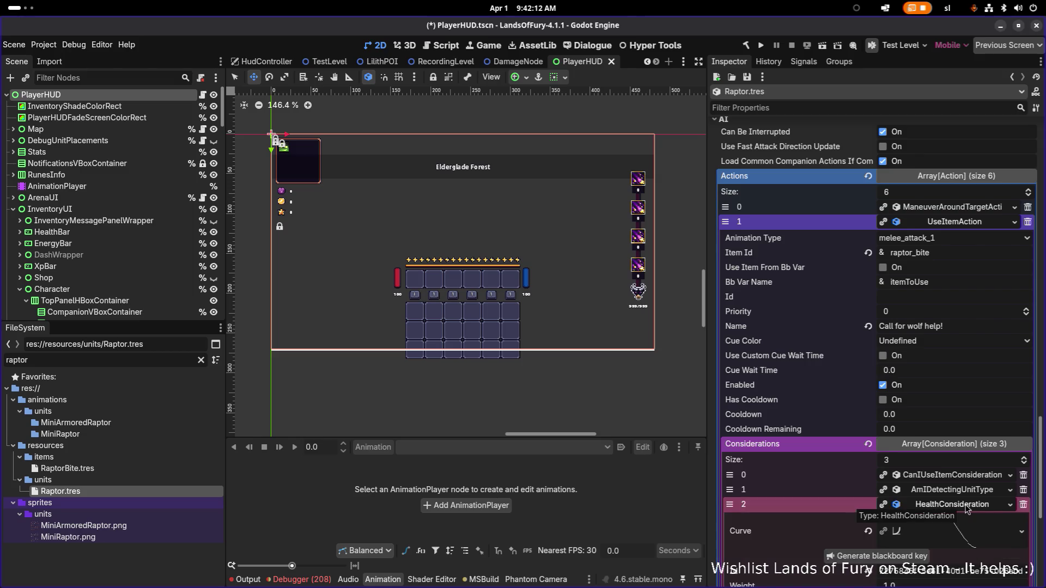
{"action": "scroll", "coordinate": [966, 508], "scroll_direction": "down", "scroll_amount": 4}
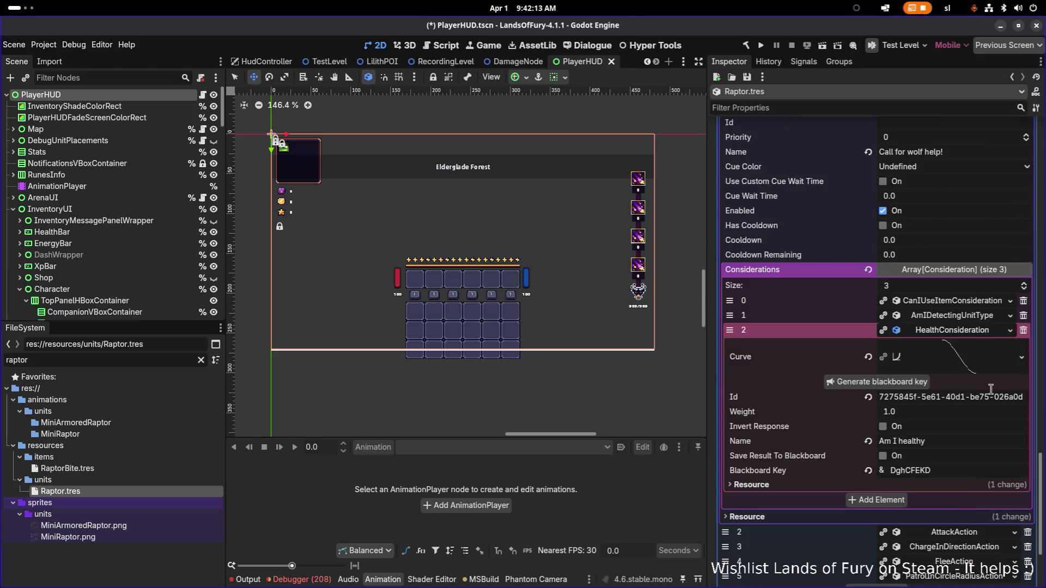
{"action": "left_click", "coordinate": [967, 335]}
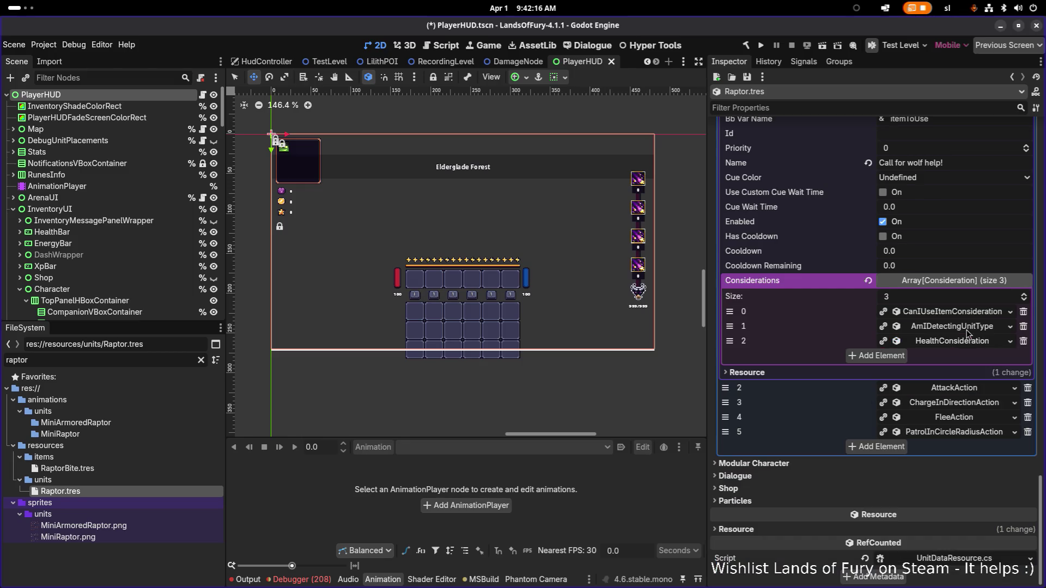
{"action": "left_click", "coordinate": [953, 344]}
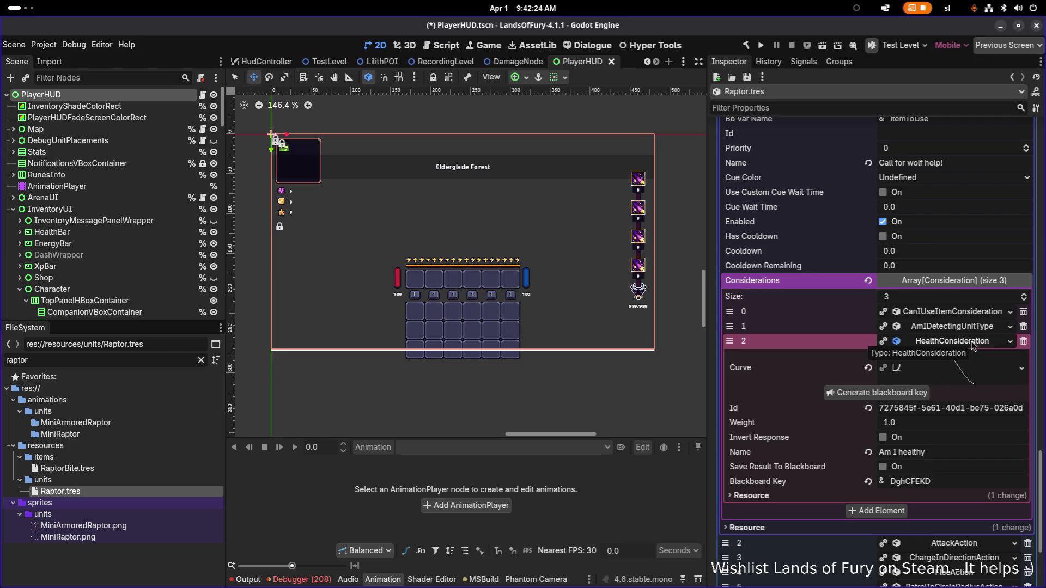
{"action": "left_click", "coordinate": [970, 341]}
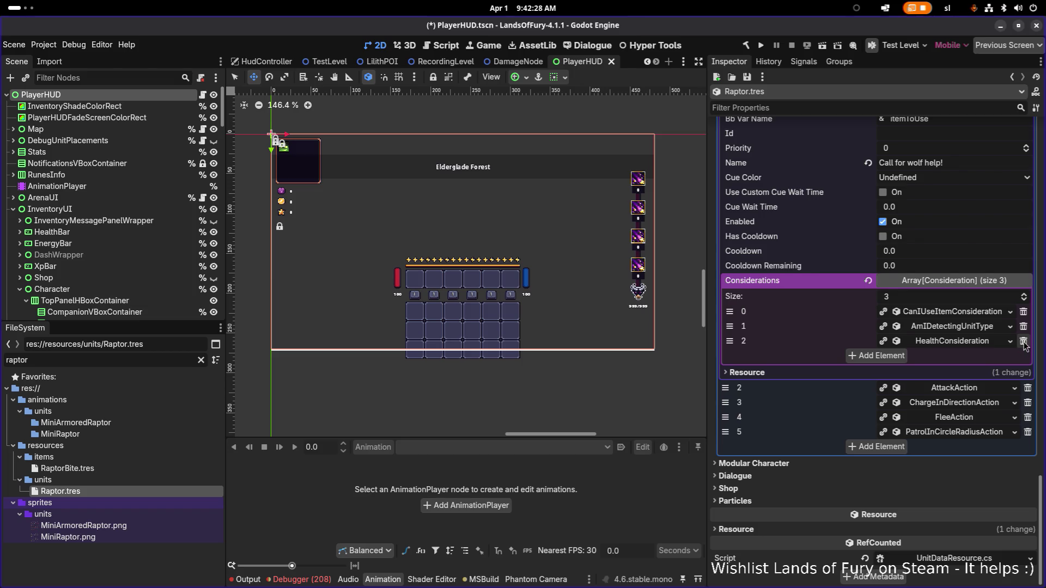
Delete the HealthConsideration and save AmIDetectingUnitType's result to a newly generated blackboard key
{"action": "left_click", "coordinate": [1024, 341]}
{"action": "left_click", "coordinate": [966, 345]}
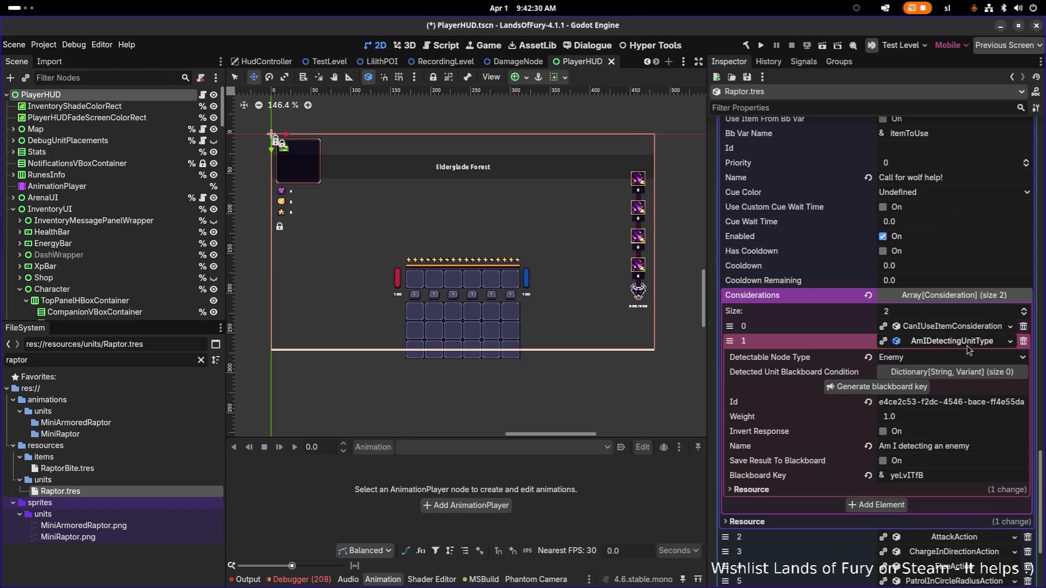
{"action": "left_click", "coordinate": [888, 463]}
{"action": "left_click", "coordinate": [898, 394]}
{"action": "double_click", "coordinate": [930, 478]}
{"action": "scroll", "coordinate": [931, 477], "scroll_direction": "up", "scroll_amount": 5}
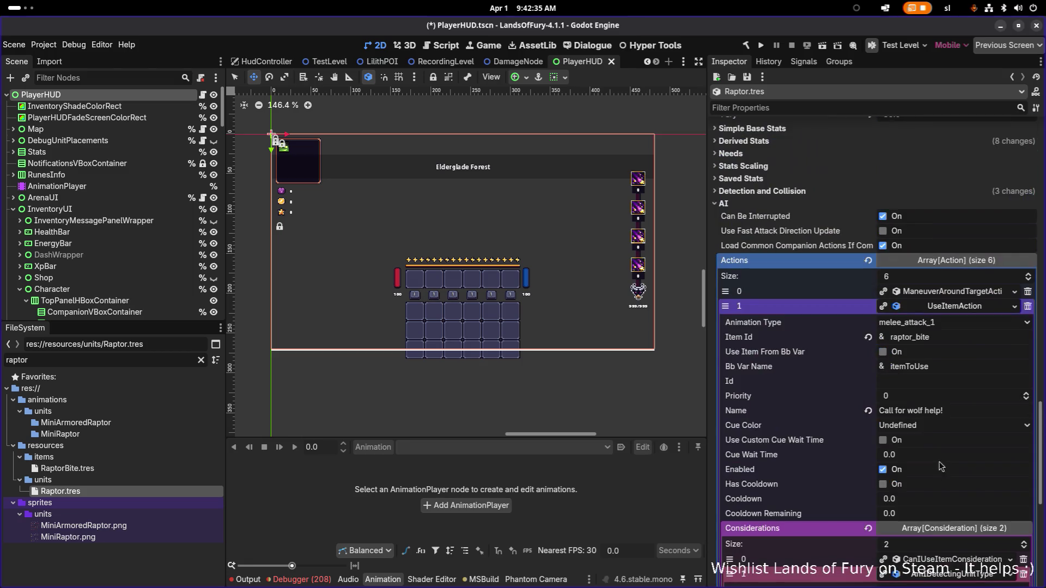
Make the action take its item from the blackboard and set CanIUseItemConsideration's item id to raptor_bite
{"action": "left_click", "coordinate": [888, 353]}
{"action": "scroll", "coordinate": [920, 360], "scroll_direction": "down", "scroll_amount": 3}
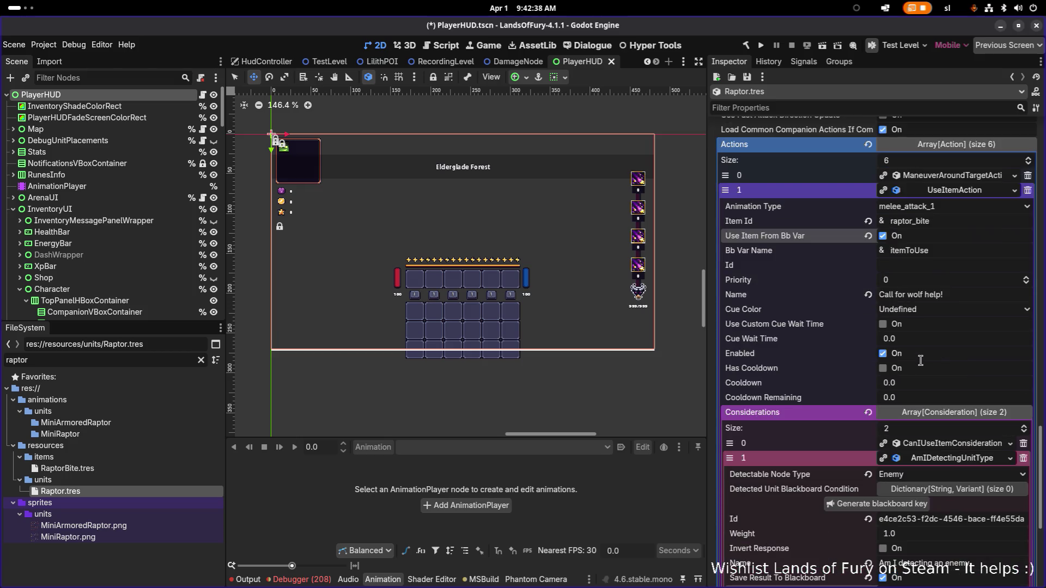
{"action": "scroll", "coordinate": [920, 360], "scroll_direction": "down", "scroll_amount": 3}
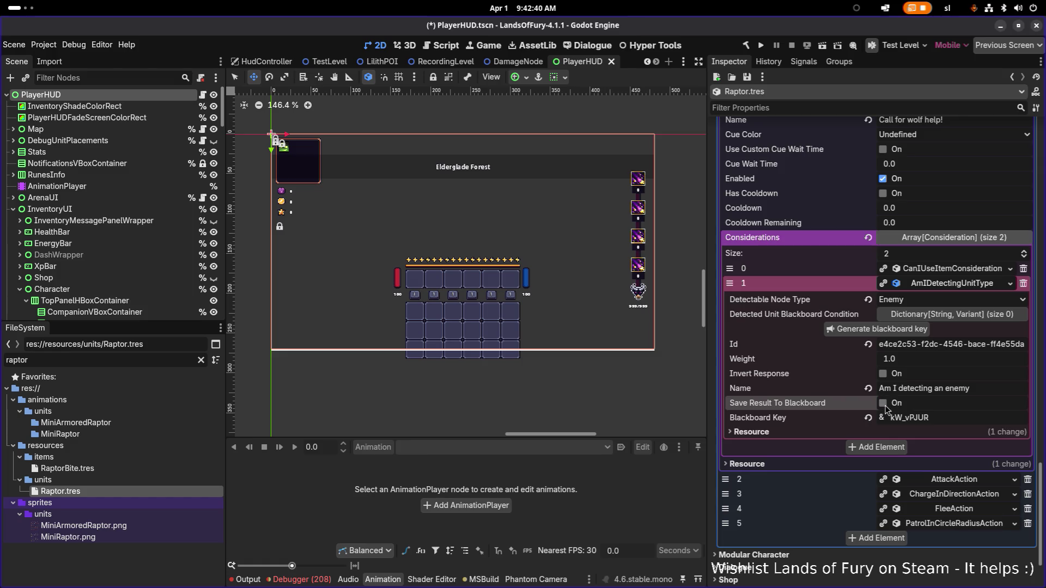
{"action": "left_click", "coordinate": [911, 390]}
{"action": "left_click", "coordinate": [946, 330]}
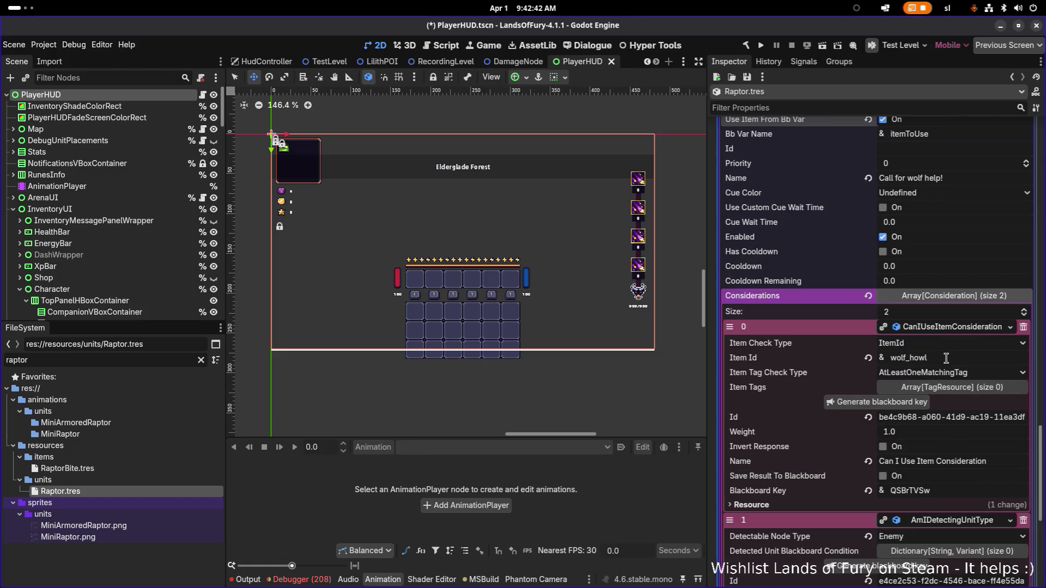
{"action": "scroll", "coordinate": [947, 359], "scroll_direction": "up", "scroll_amount": 3}
{"action": "double_click", "coordinate": [952, 221]}
{"action": "key", "text": "ctrl+c"}
{"action": "double_click", "coordinate": [934, 473]}
{"action": "key", "text": "ctrl+v"}
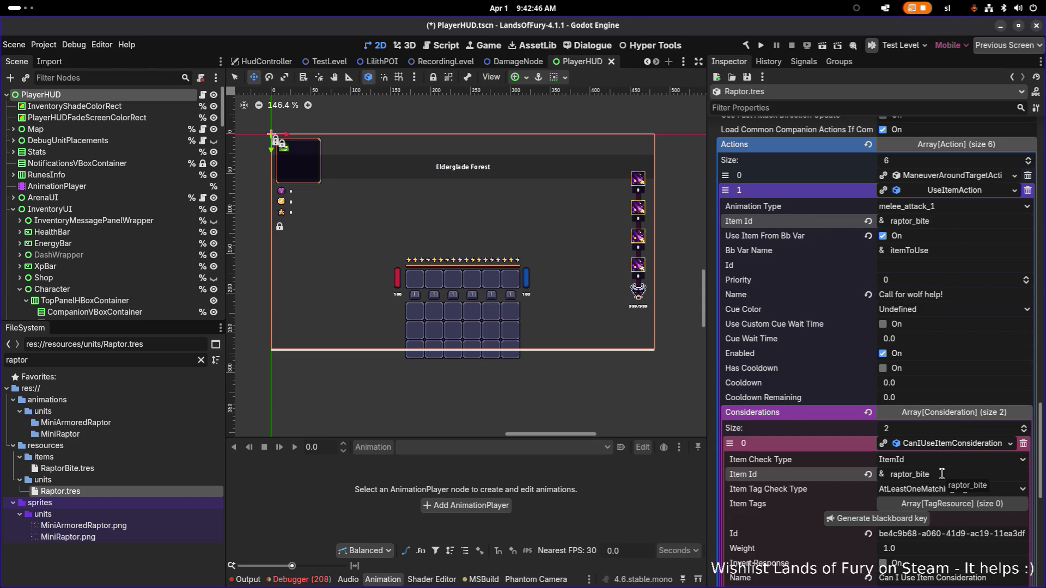
Generate an item-check blackboard key, paste it into Bb Var Name, and set the Id to 'Bite'
{"action": "scroll", "coordinate": [954, 472], "scroll_direction": "down", "scroll_amount": 3}
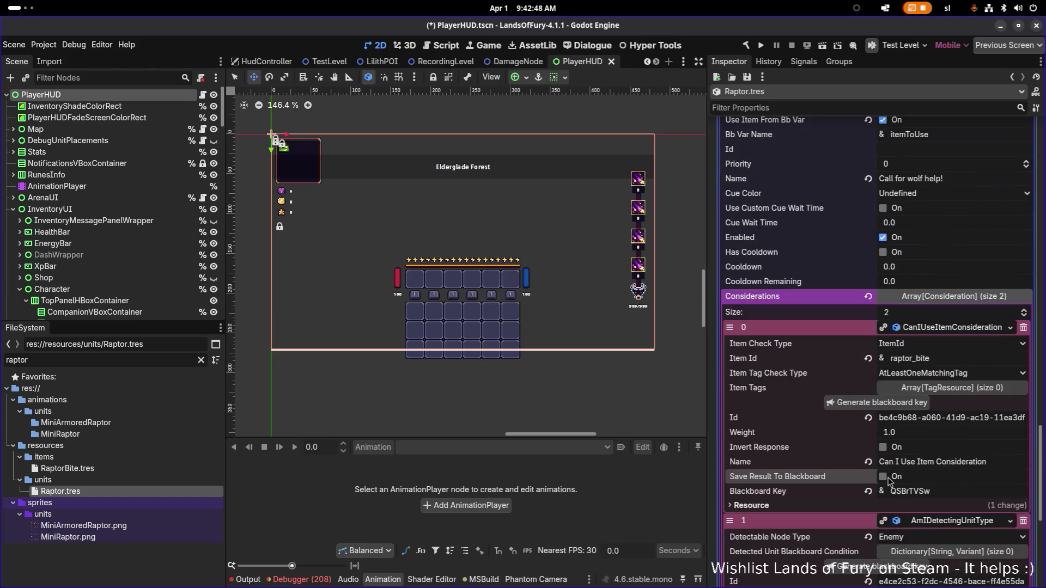
{"action": "left_click", "coordinate": [904, 404]}
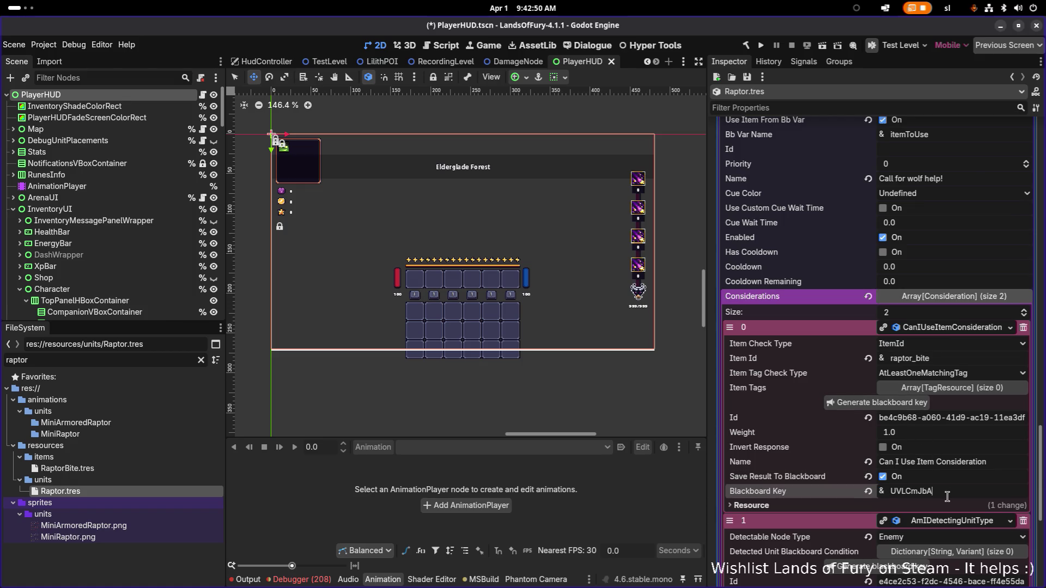
{"action": "scroll", "coordinate": [927, 402], "scroll_direction": "up", "scroll_amount": 3}
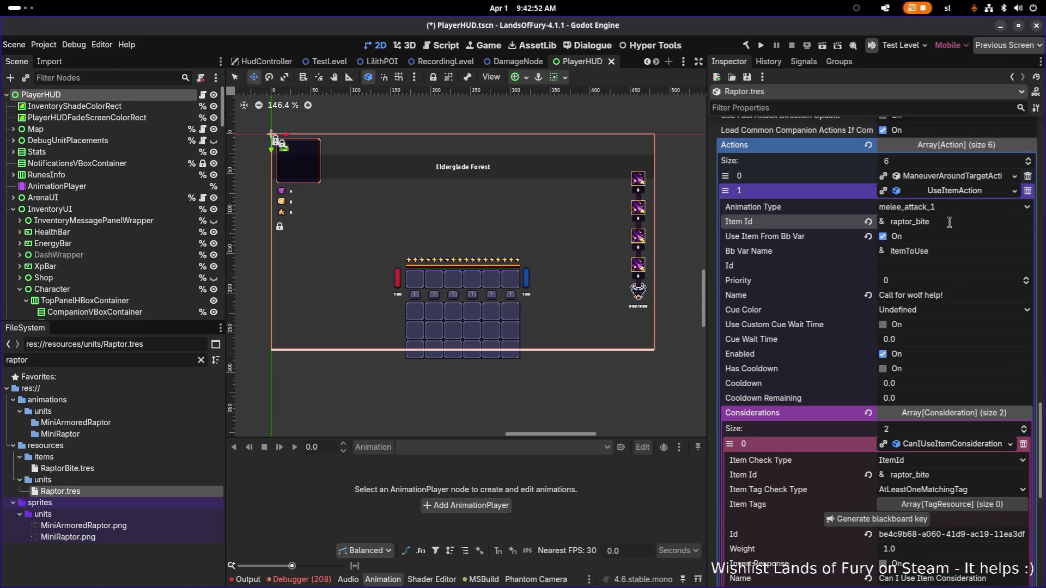
{"action": "left_click", "coordinate": [957, 251]}
{"action": "key", "text": "ctrl+a"}
{"action": "key", "text": "ctrl+v"}
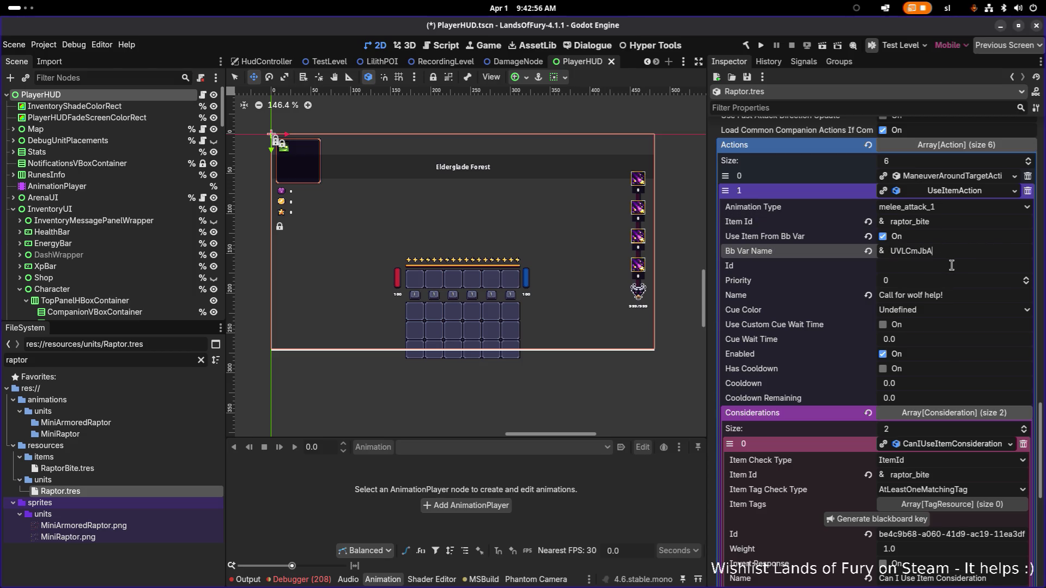
{"action": "left_click", "coordinate": [952, 265]}
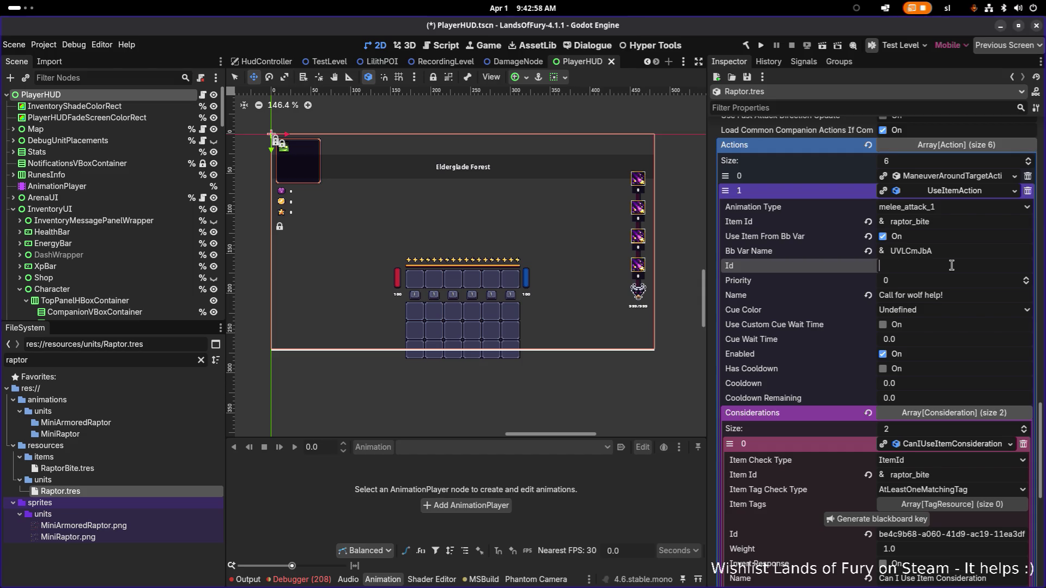
{"action": "type", "text": "Bite"}
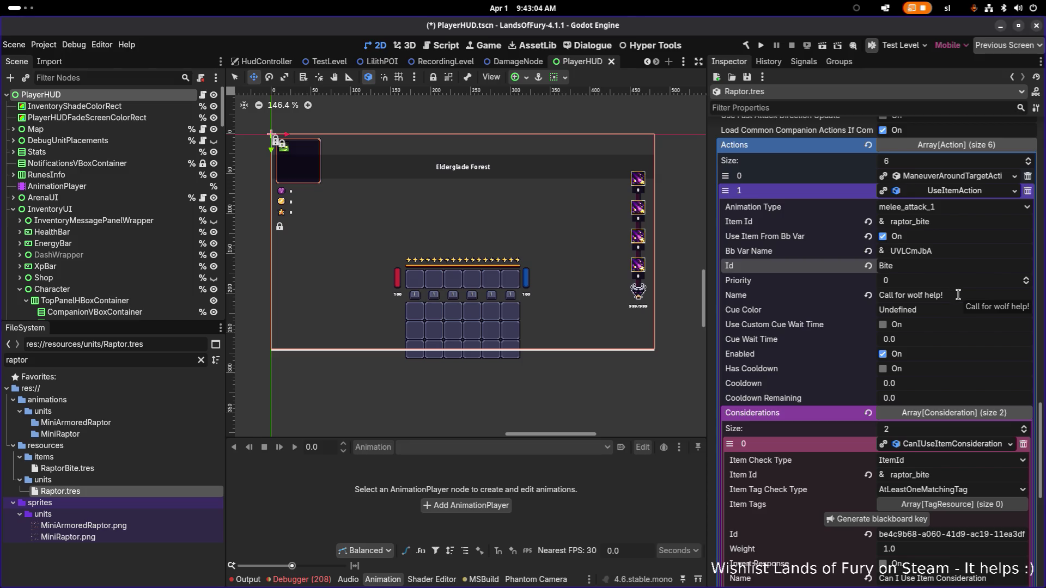
{"action": "left_click", "coordinate": [973, 194]}
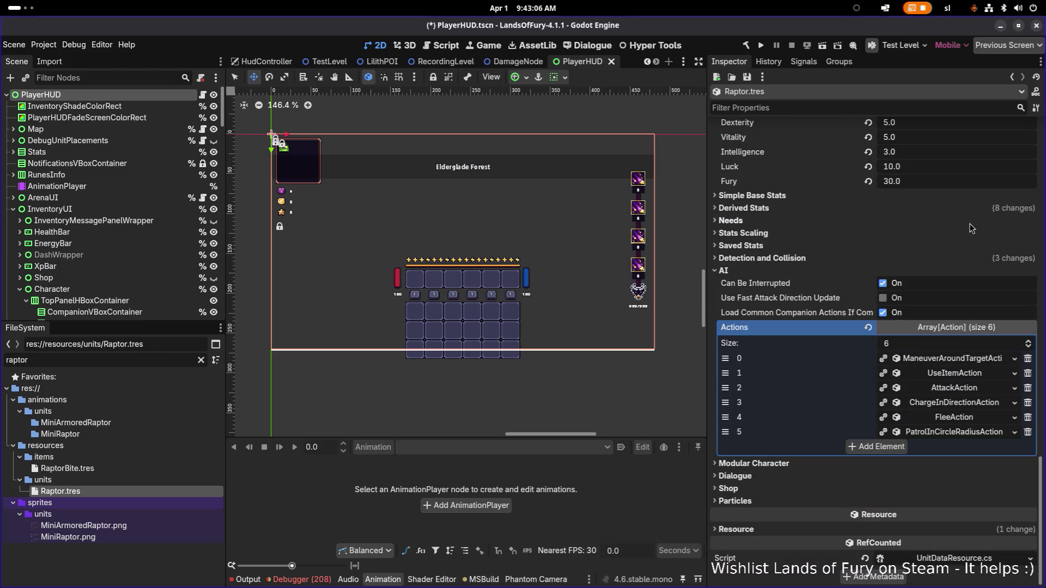
{"action": "left_click", "coordinate": [947, 374]}
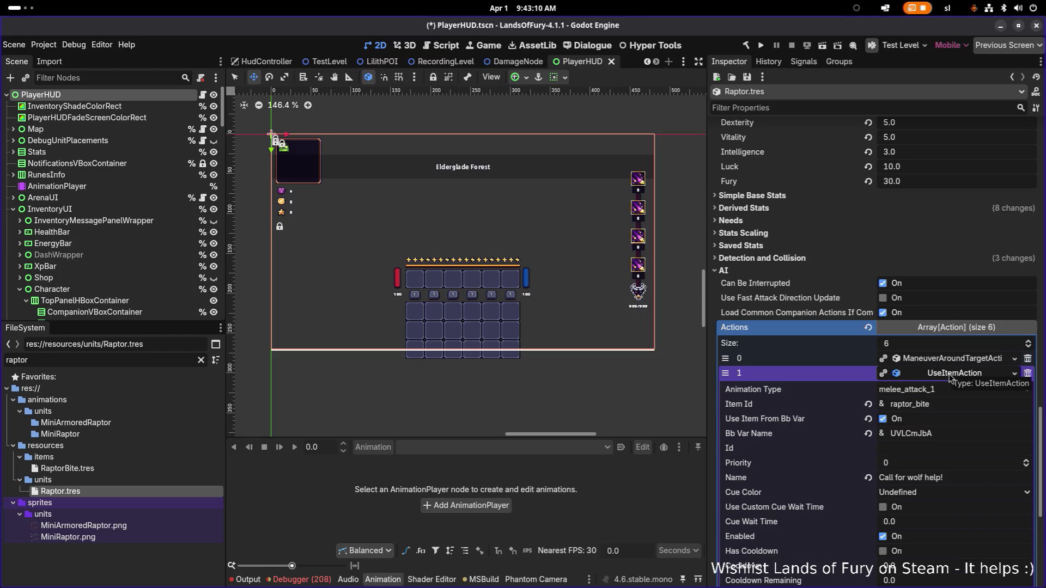
{"action": "scroll", "coordinate": [960, 388], "scroll_direction": "down", "scroll_amount": 3}
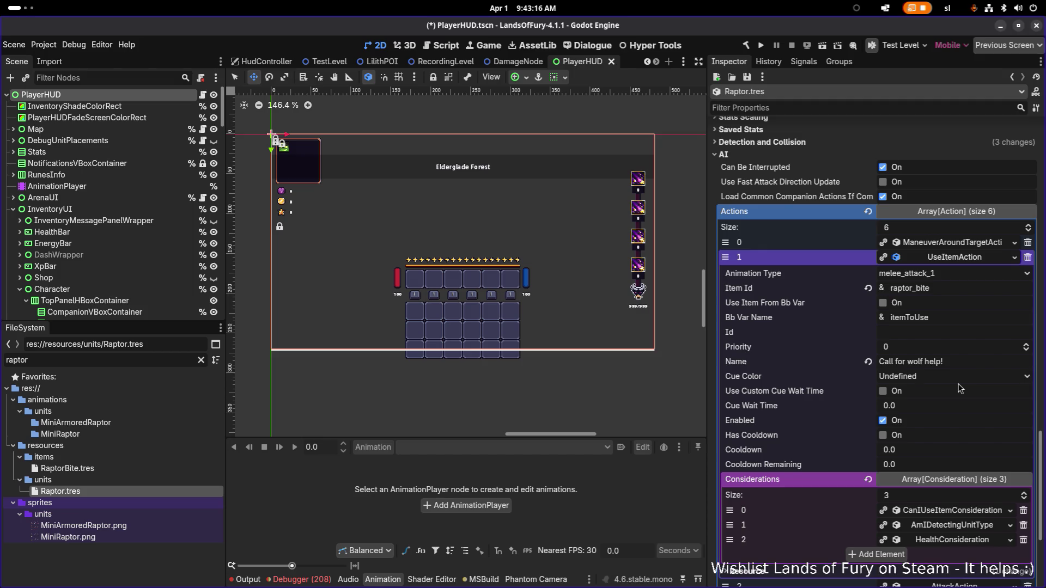
{"action": "left_click", "coordinate": [958, 542]}
{"action": "left_click", "coordinate": [958, 543]}
{"action": "left_click", "coordinate": [965, 259]}
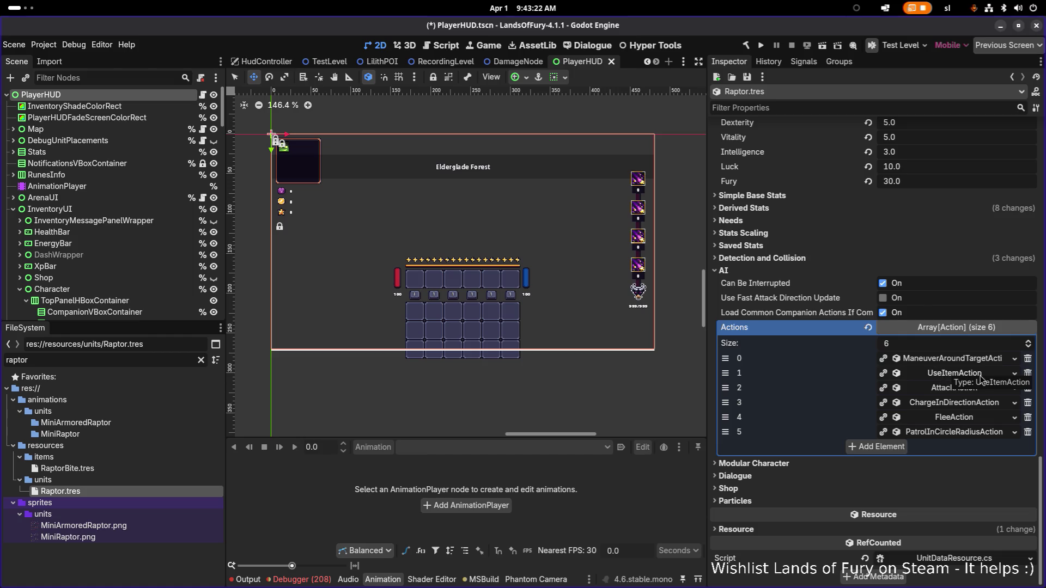
Delete the UseItemAction and change the AttackAction's item id from wolf_bite to raptor_bite
{"action": "left_click", "coordinate": [1028, 375]}
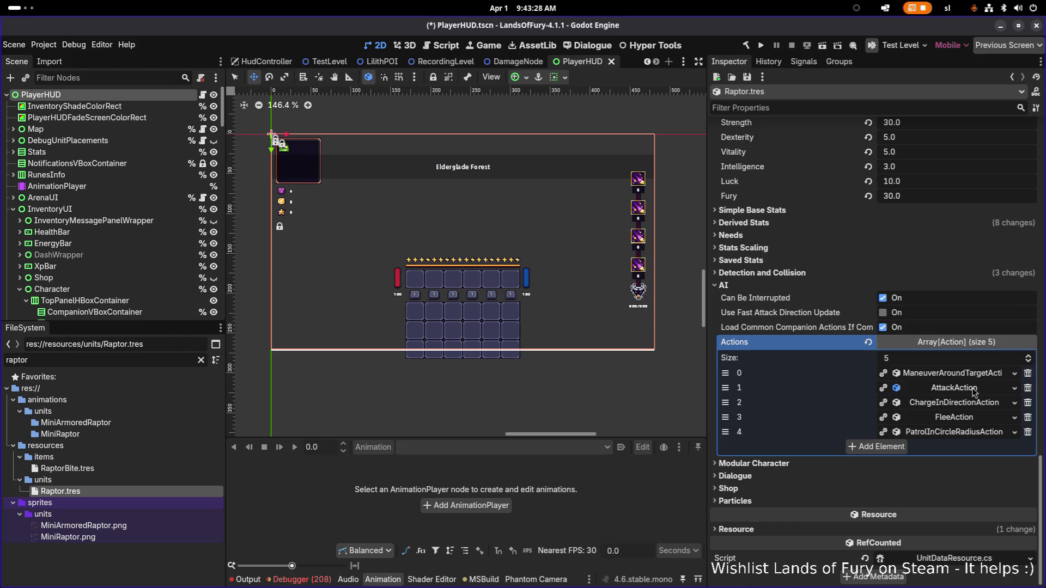
{"action": "left_click", "coordinate": [974, 390]}
{"action": "left_click", "coordinate": [964, 420]}
{"action": "key", "text": "ctrl+a"}
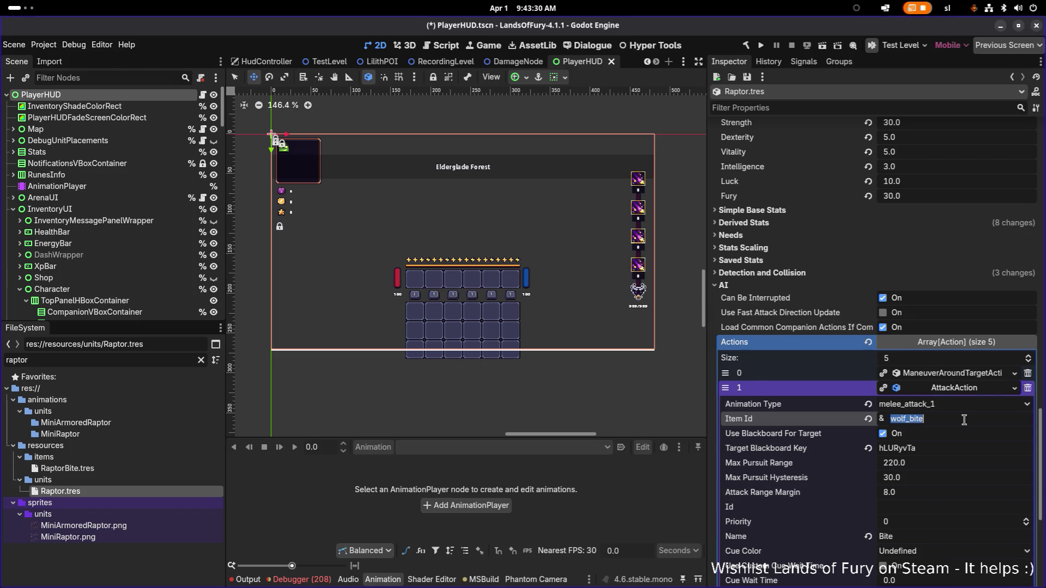
{"action": "type", "text": "raptor"}
{"action": "key", "text": "Return"}
Remove the HealthConsideration from the Bite attack's considerations
{"action": "scroll", "coordinate": [972, 400], "scroll_direction": "down", "scroll_amount": 3}
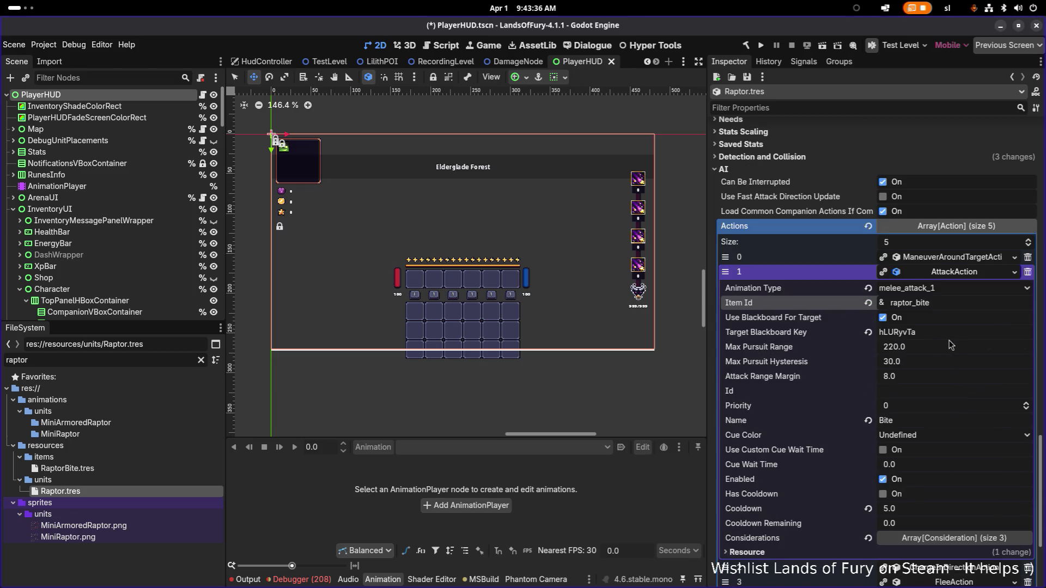
{"action": "scroll", "coordinate": [945, 452], "scroll_direction": "down", "scroll_amount": 1}
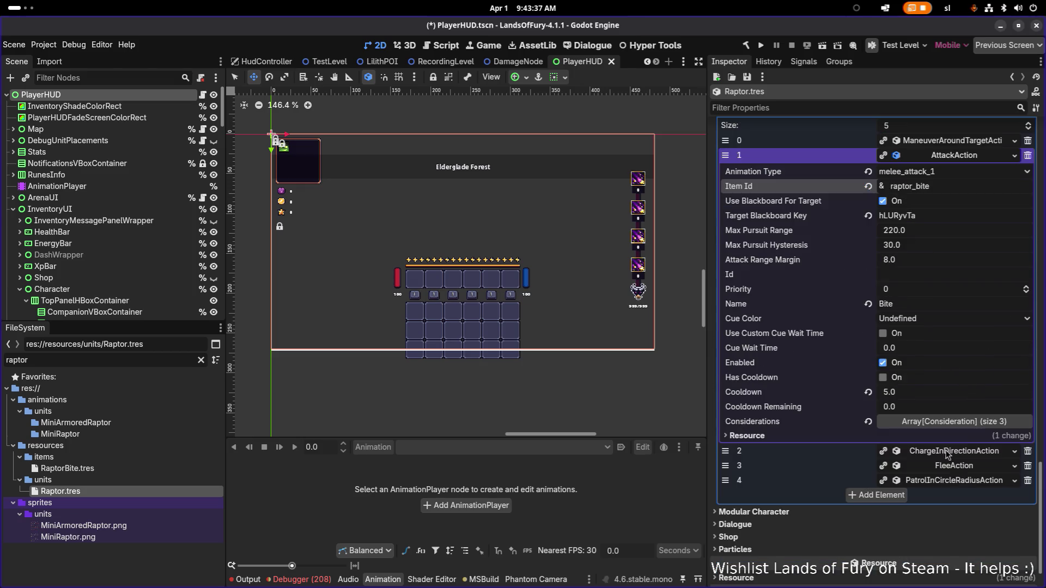
{"action": "left_click", "coordinate": [965, 423]}
{"action": "left_click", "coordinate": [967, 484]}
{"action": "left_click", "coordinate": [968, 484]}
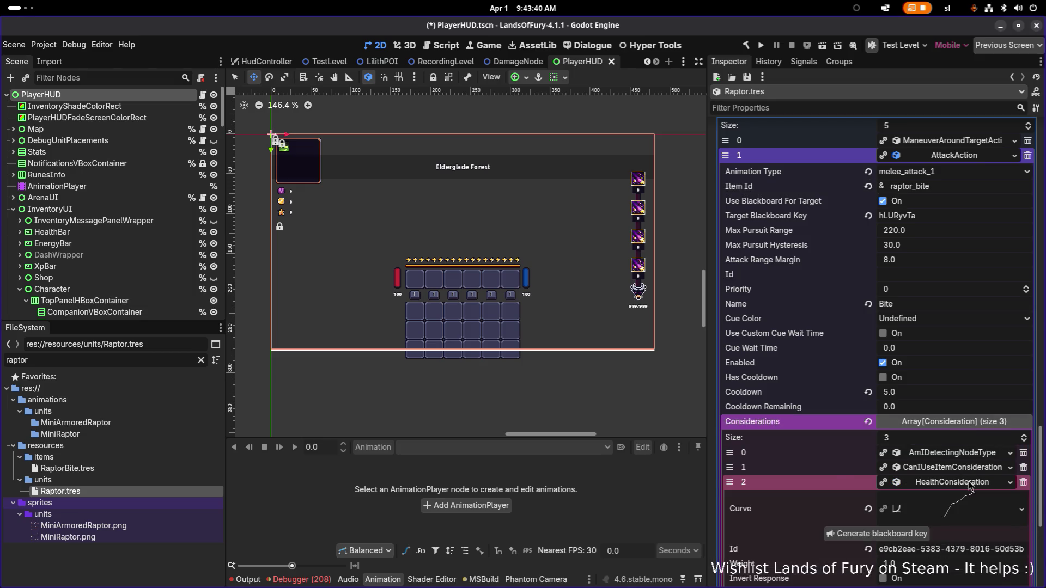
{"action": "left_click", "coordinate": [1023, 483]}
Make AmIDetectingNodeType require the enemy to be in line of sight
{"action": "left_click", "coordinate": [945, 458]}
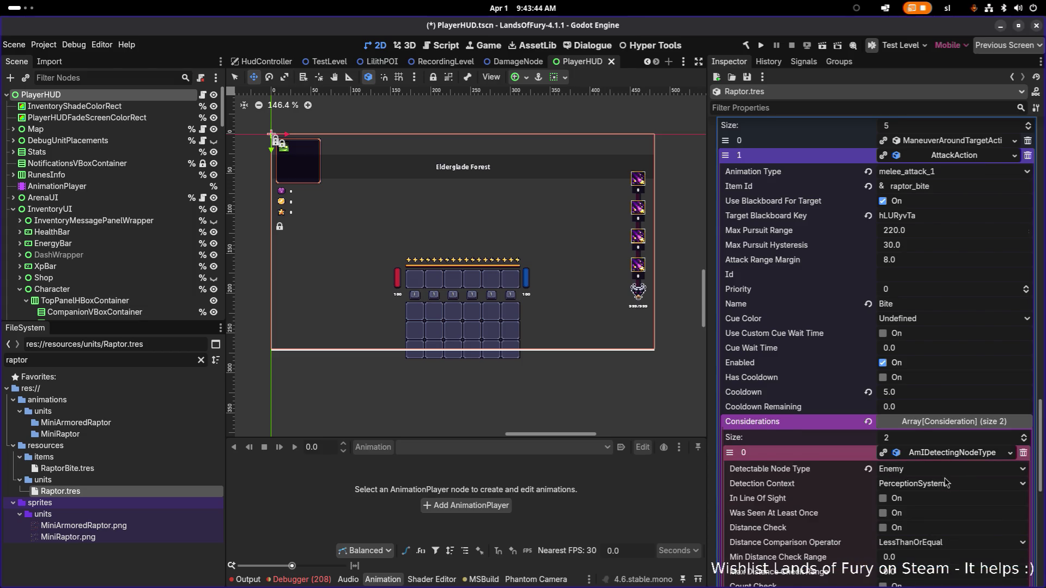
{"action": "scroll", "coordinate": [946, 481], "scroll_direction": "down", "scroll_amount": 3}
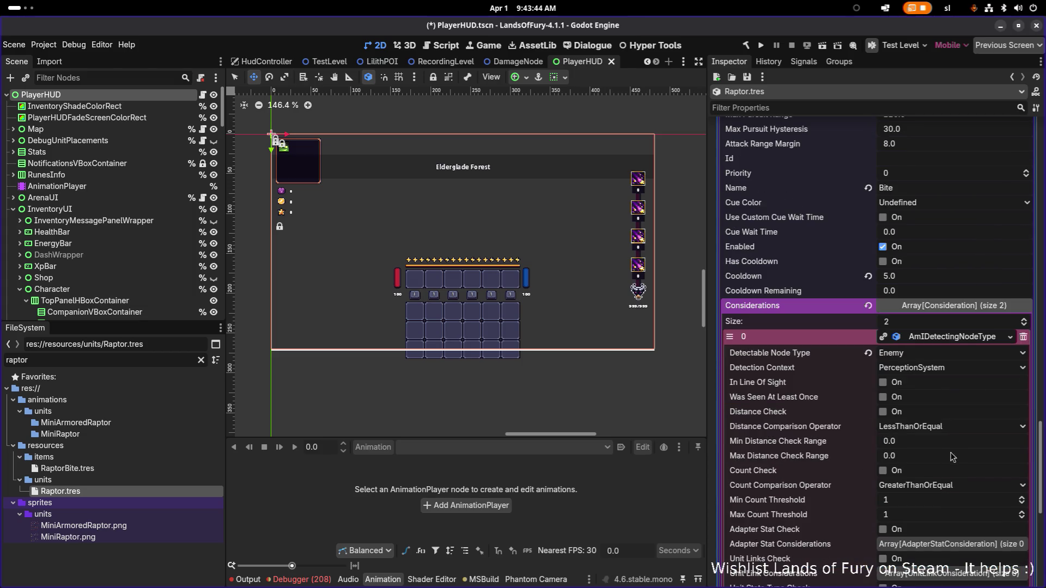
{"action": "left_click", "coordinate": [964, 342]}
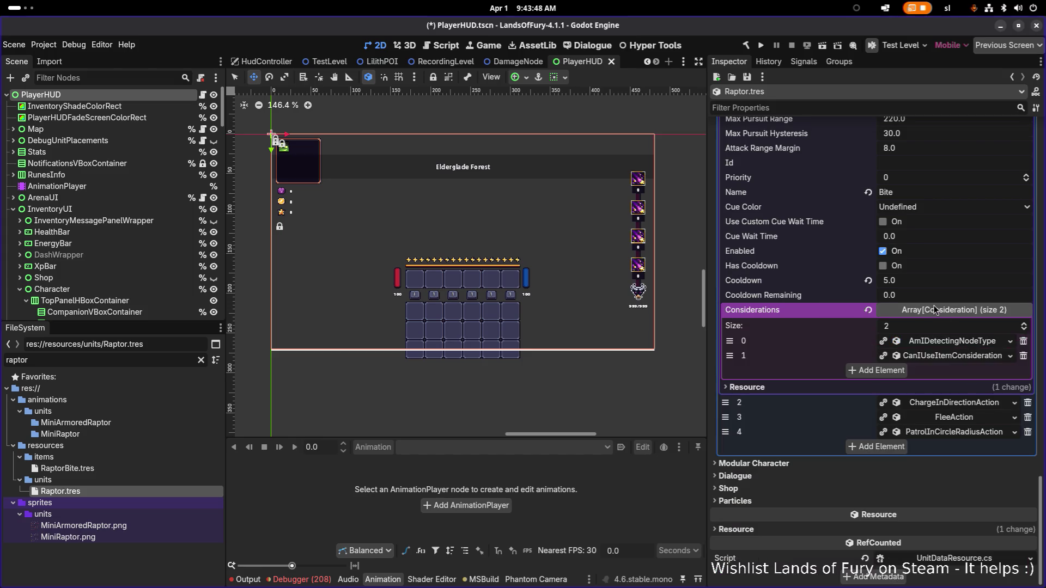
{"action": "scroll", "coordinate": [935, 309], "scroll_direction": "up", "scroll_amount": 2}
{"action": "left_click", "coordinate": [943, 400]}
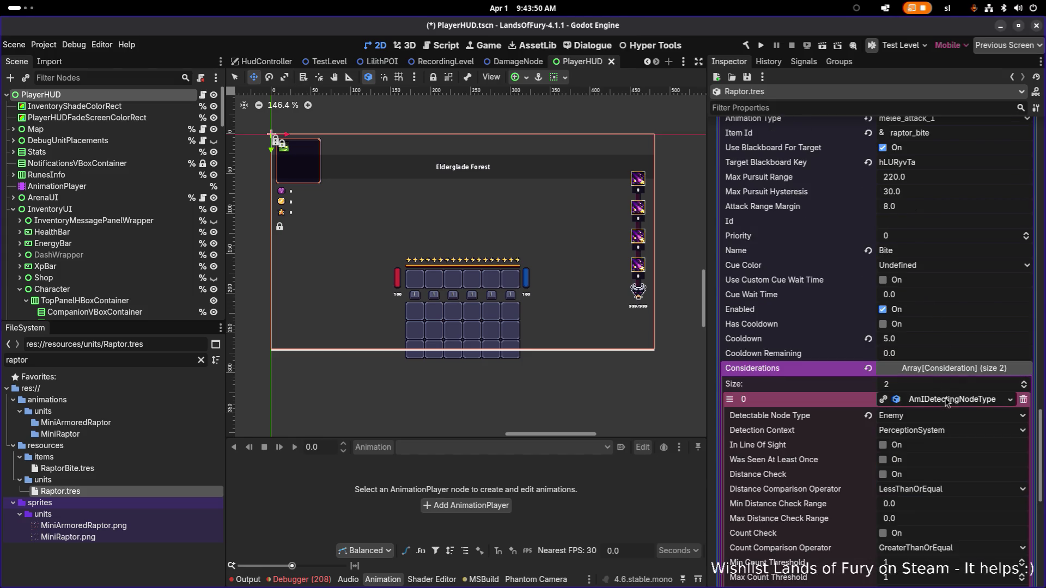
{"action": "left_click", "coordinate": [893, 446]}
Generate blackboard key wRnNNBGU and use it as the attack's Target Blackboard Key
{"action": "scroll", "coordinate": [915, 446], "scroll_direction": "down", "scroll_amount": 4}
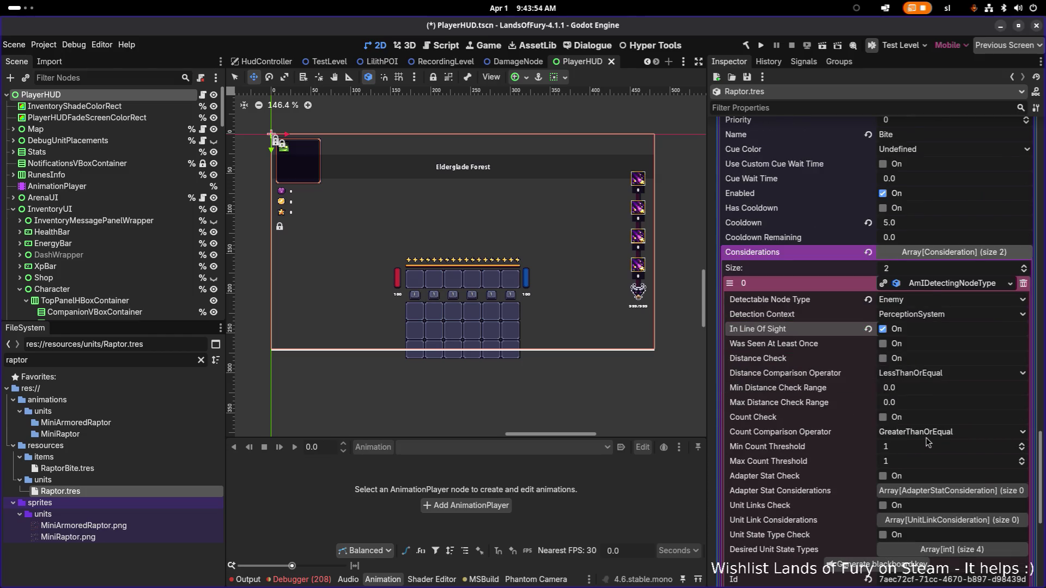
{"action": "scroll", "coordinate": [928, 443], "scroll_direction": "down", "scroll_amount": 2}
{"action": "scroll", "coordinate": [961, 397], "scroll_direction": "down", "scroll_amount": 4}
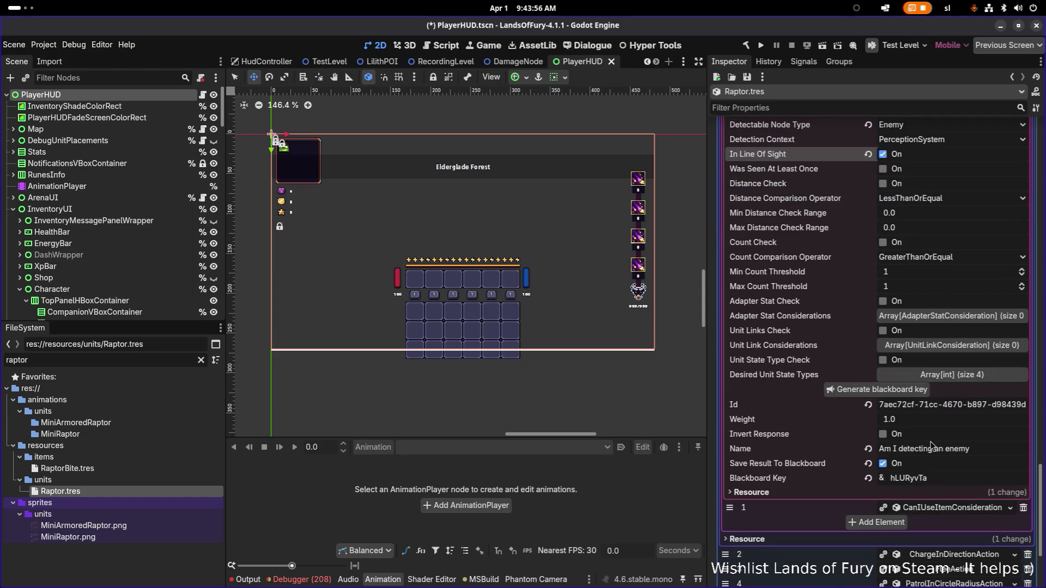
{"action": "left_click", "coordinate": [917, 400]}
{"action": "double_click", "coordinate": [950, 478]}
{"action": "key", "text": "ctrl+c"}
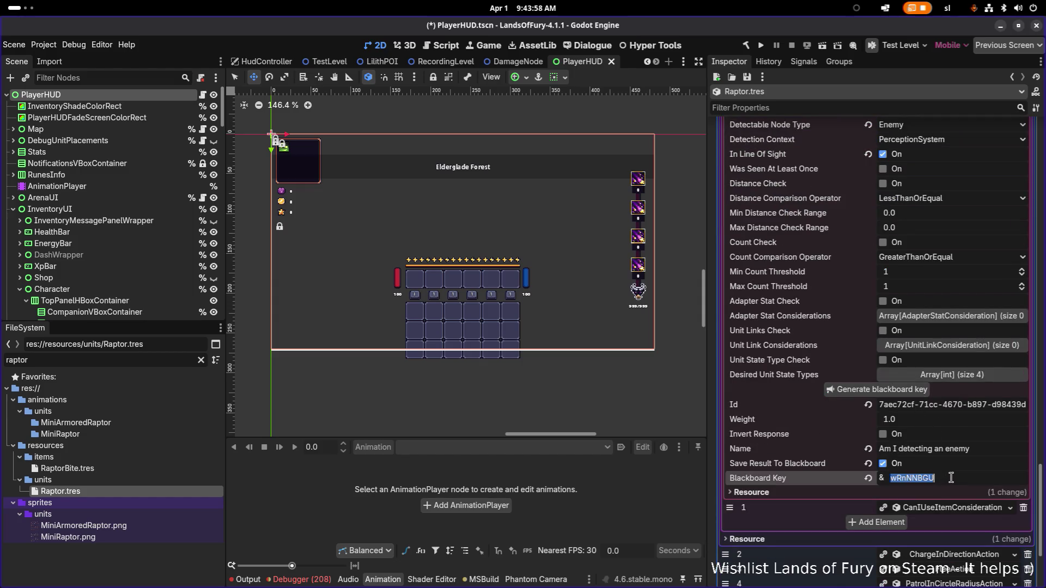
{"action": "scroll", "coordinate": [896, 451], "scroll_direction": "up", "scroll_amount": 8}
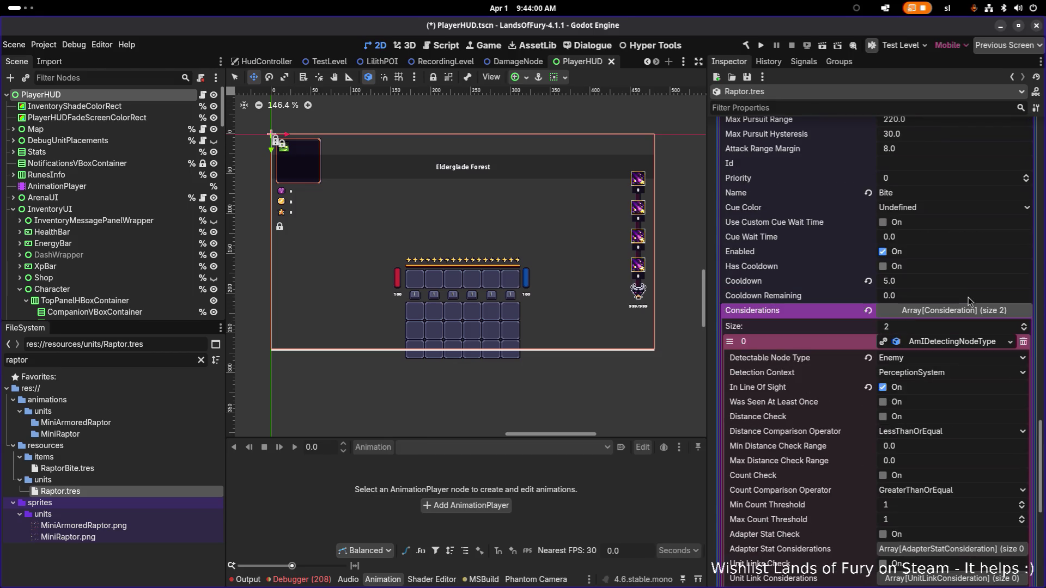
{"action": "scroll", "coordinate": [956, 235], "scroll_direction": "up", "scroll_amount": 4}
{"action": "left_click", "coordinate": [937, 221]}
{"action": "key", "text": "ctrl+a"}
{"action": "key", "text": "ctrl+v"}
{"action": "key", "text": "Return"}
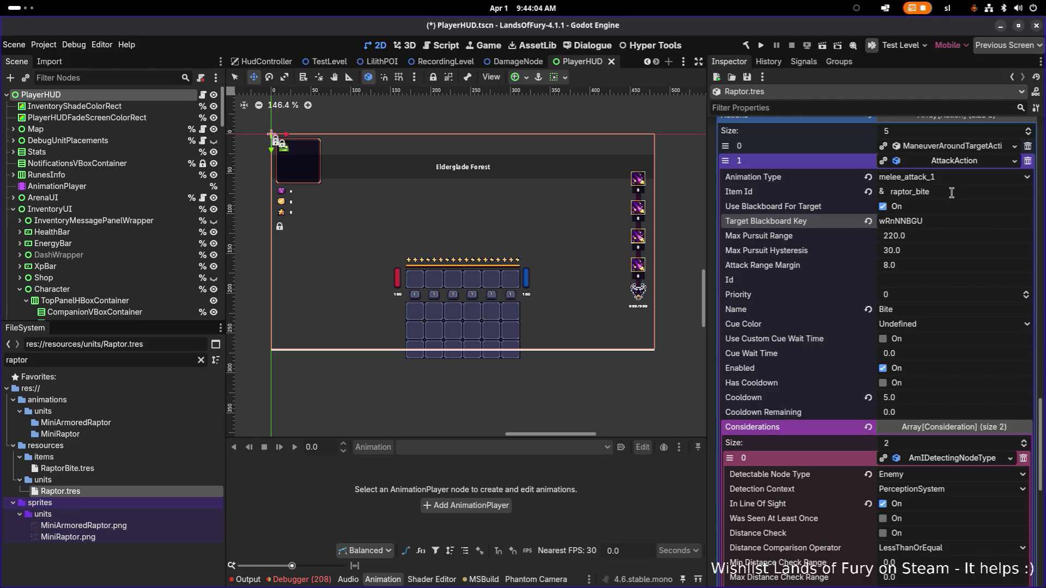
Change CanIUseItemConsideration's checked item id from wolf_bite to raptor_bite
{"action": "double_click", "coordinate": [953, 191]}
{"action": "key", "text": "ctrl+c"}
{"action": "scroll", "coordinate": [954, 344], "scroll_direction": "down", "scroll_amount": 2}
{"action": "left_click", "coordinate": [942, 403]}
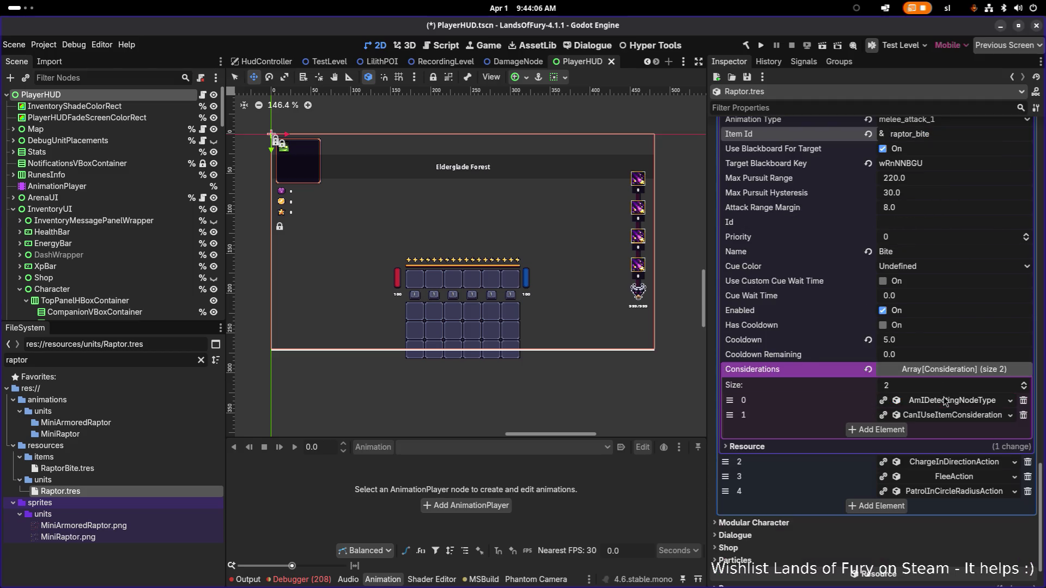
{"action": "left_click", "coordinate": [944, 415]}
{"action": "double_click", "coordinate": [944, 446]}
{"action": "key", "text": "ctrl+v"}
Collapse the Bite attack's settings and expand the ChargeInDirectionAction for review
{"action": "scroll", "coordinate": [945, 447], "scroll_direction": "down", "scroll_amount": 6}
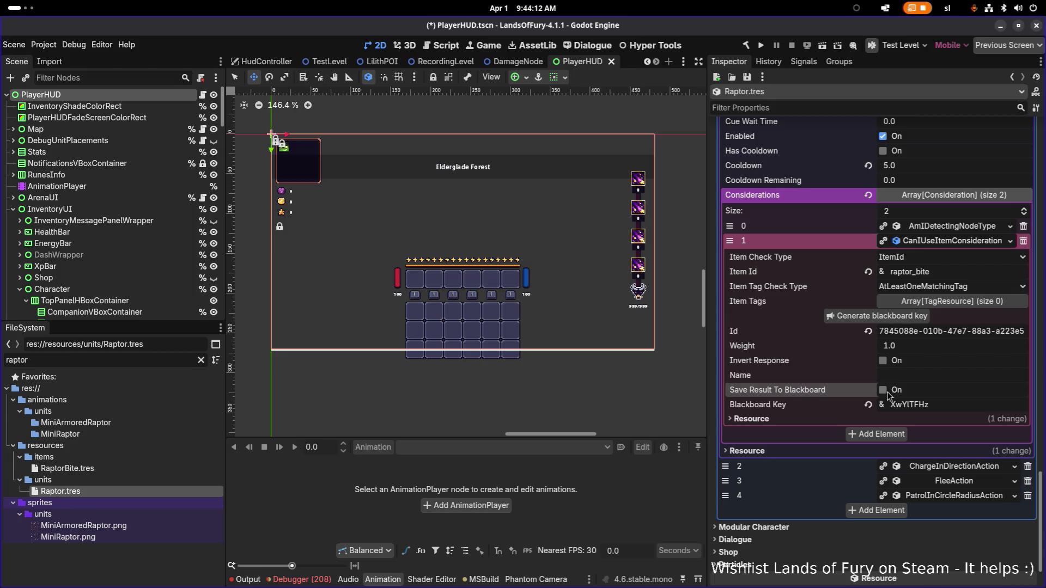
{"action": "scroll", "coordinate": [923, 392], "scroll_direction": "up", "scroll_amount": 2}
{"action": "left_click", "coordinate": [955, 302]}
{"action": "scroll", "coordinate": [956, 307], "scroll_direction": "up", "scroll_amount": 6}
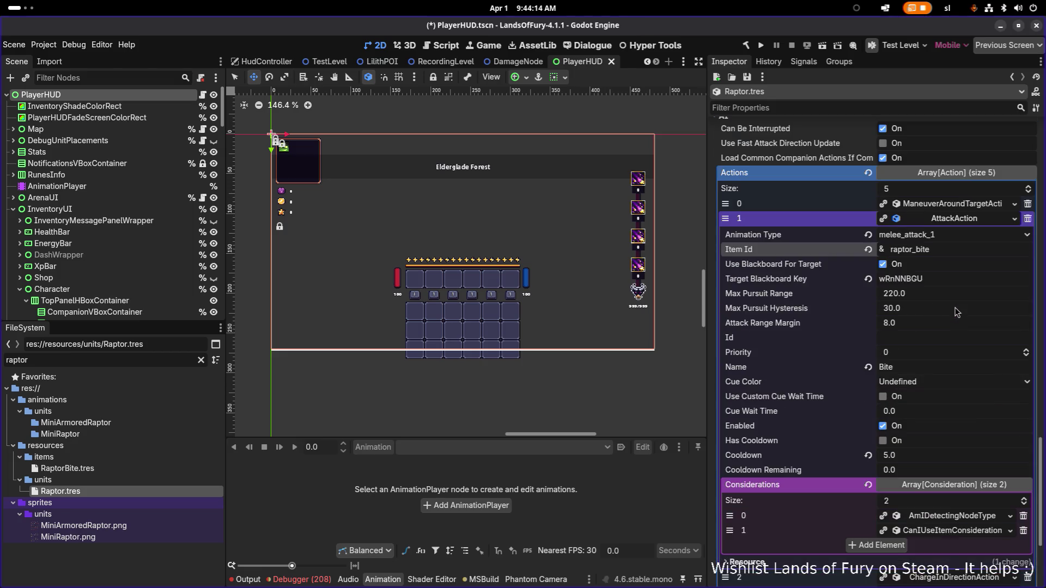
{"action": "left_click", "coordinate": [972, 218]}
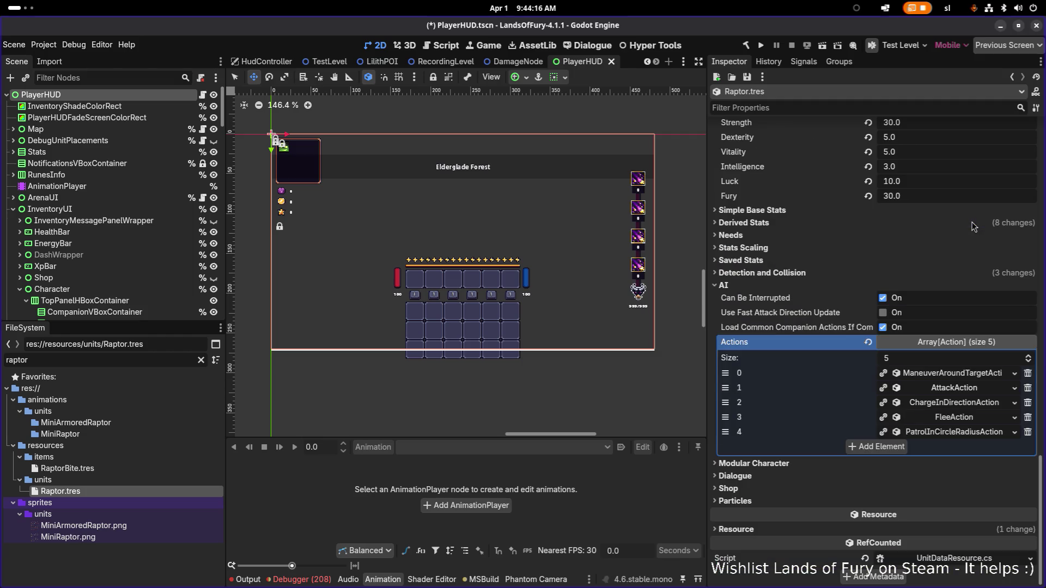
{"action": "left_click", "coordinate": [978, 404]}
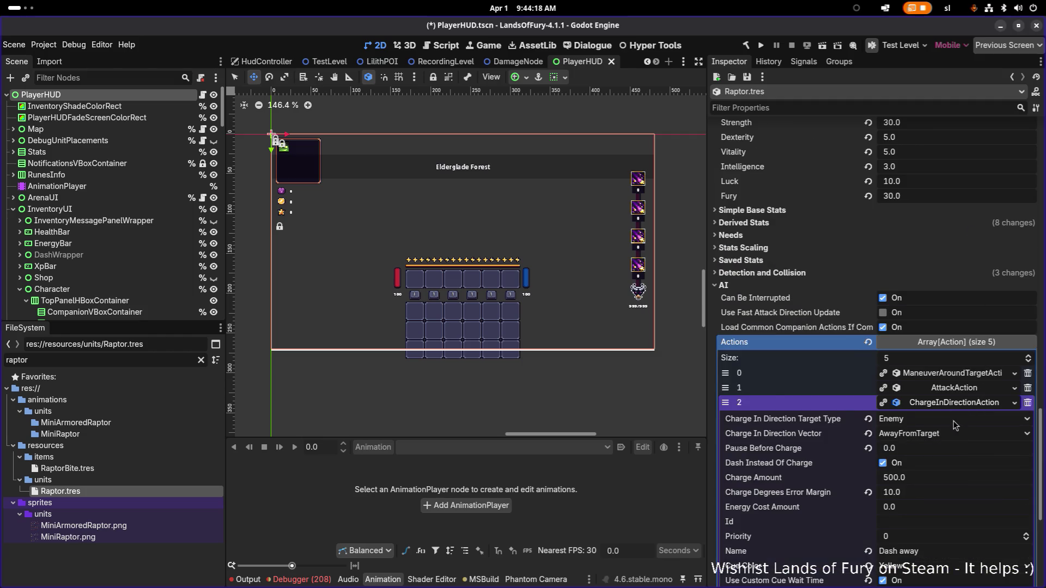
{"action": "scroll", "coordinate": [956, 422], "scroll_direction": "down", "scroll_amount": 4}
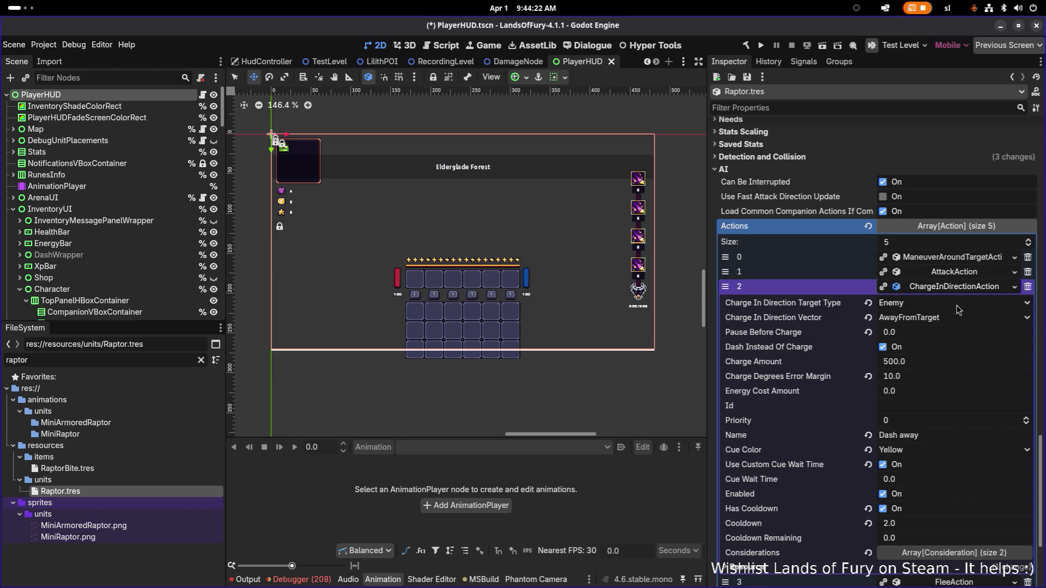
Review the ChargeInDirectionAction's considerations, then collapse it
{"action": "left_click", "coordinate": [953, 552]}
{"action": "scroll", "coordinate": [975, 490], "scroll_direction": "down", "scroll_amount": 6}
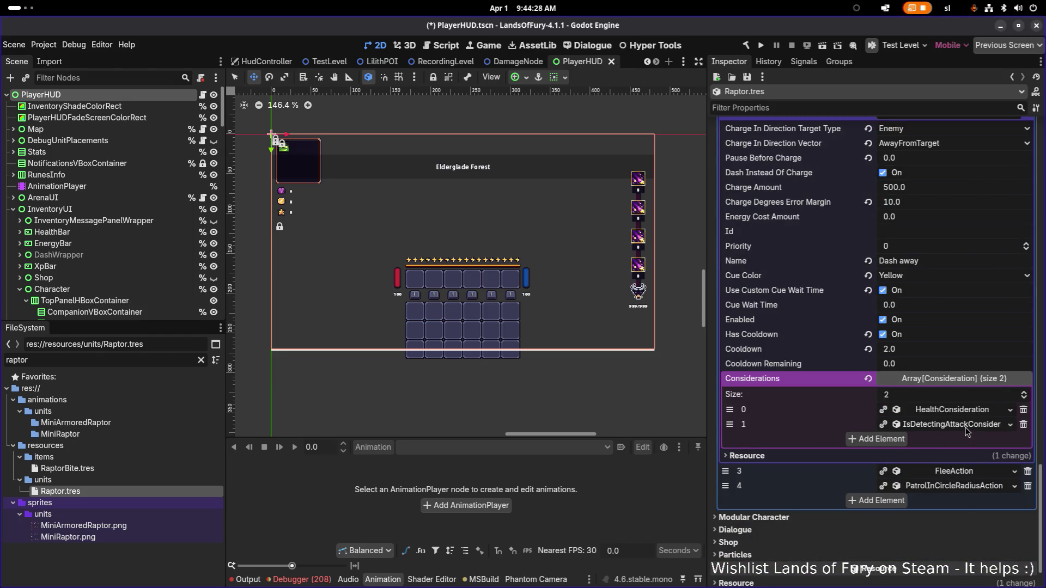
{"action": "scroll", "coordinate": [958, 460], "scroll_direction": "up", "scroll_amount": 4}
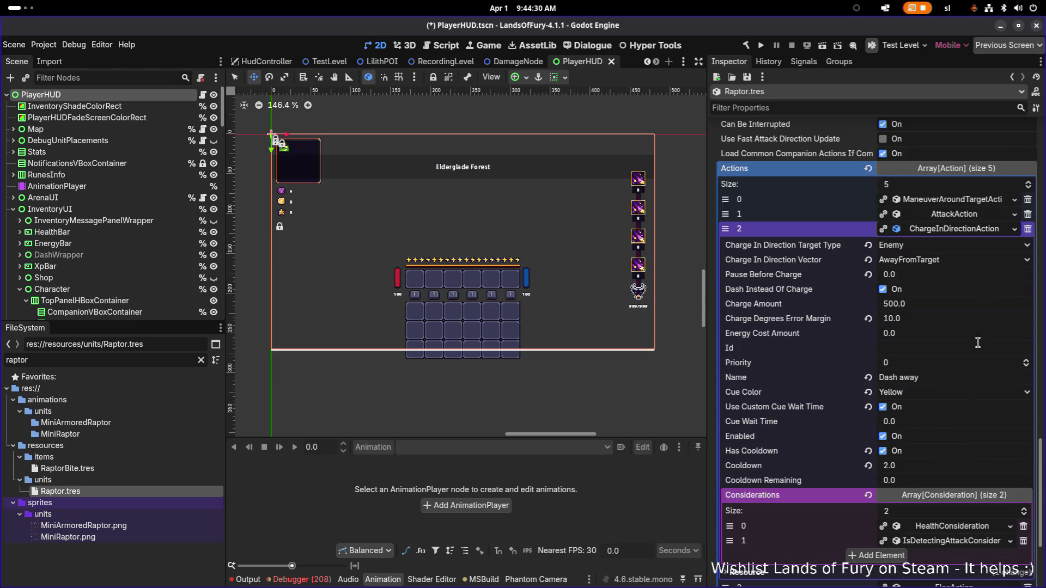
{"action": "left_click", "coordinate": [966, 235]}
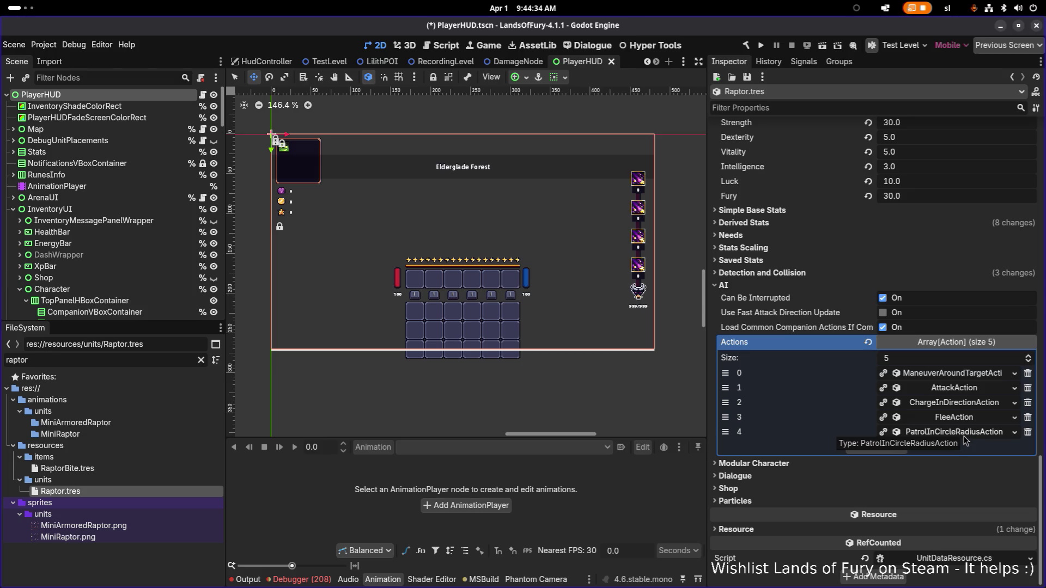
Save the scene with Ctrl+S and expand the PatrolInCircleRadiusAction (radius 15)
{"action": "key", "text": "ctrl+s"}
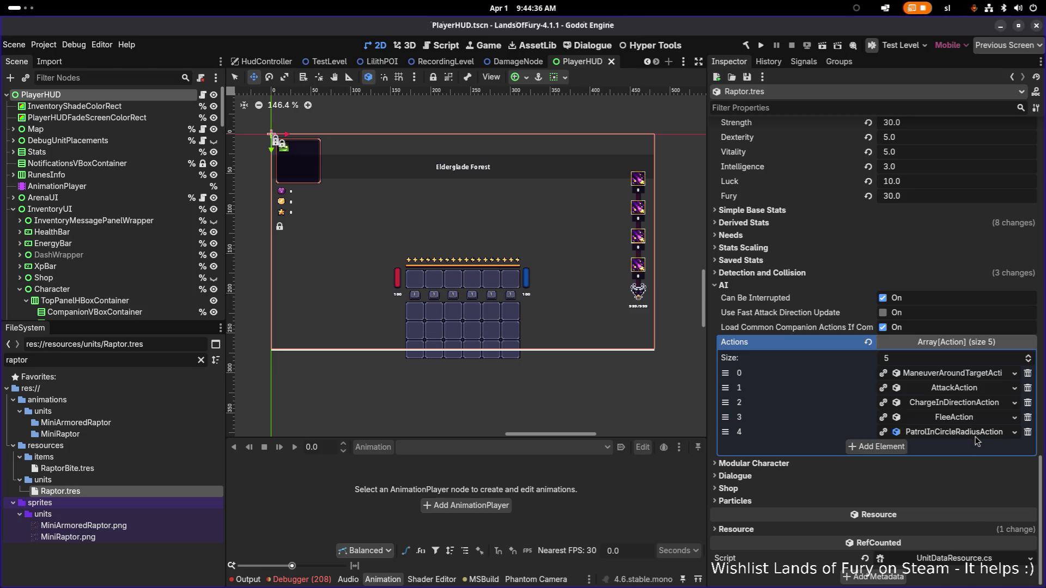
{"action": "left_click", "coordinate": [974, 436]}
{"action": "scroll", "coordinate": [983, 441], "scroll_direction": "down", "scroll_amount": 3}
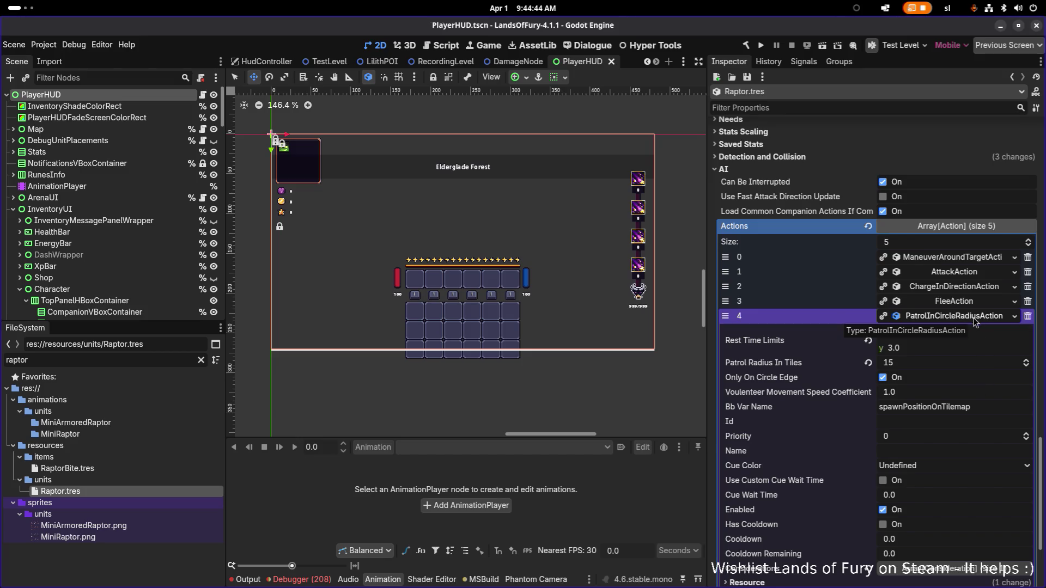
Review the patrol action's AmIDetectingNodeType consideration, then collapse the patrol action
{"action": "left_click", "coordinate": [982, 570]}
{"action": "left_click", "coordinate": [975, 485]}
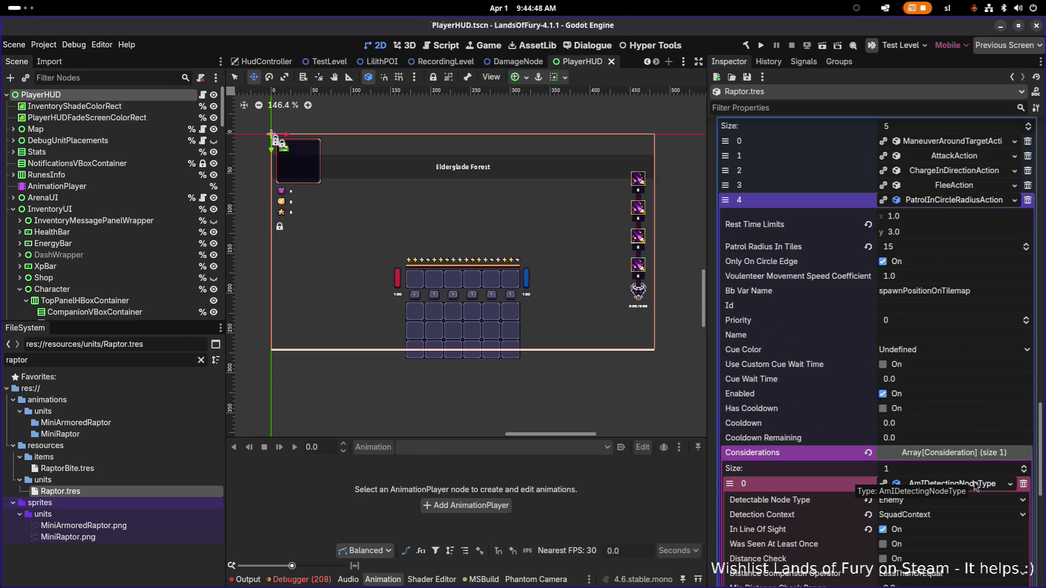
{"action": "left_click", "coordinate": [975, 484]}
{"action": "scroll", "coordinate": [914, 398], "scroll_direction": "up", "scroll_amount": 2}
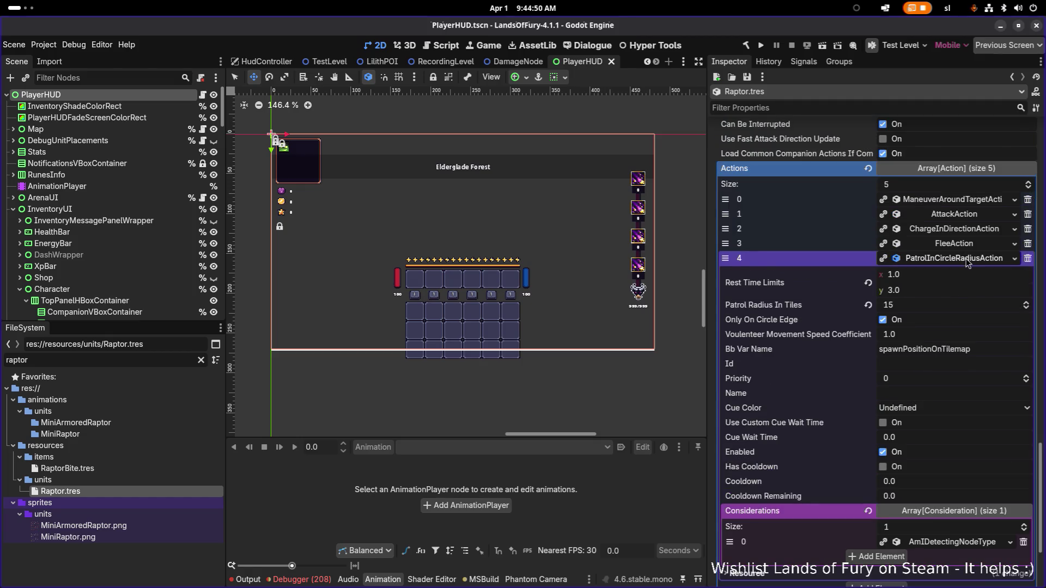
{"action": "left_click", "coordinate": [970, 258]}
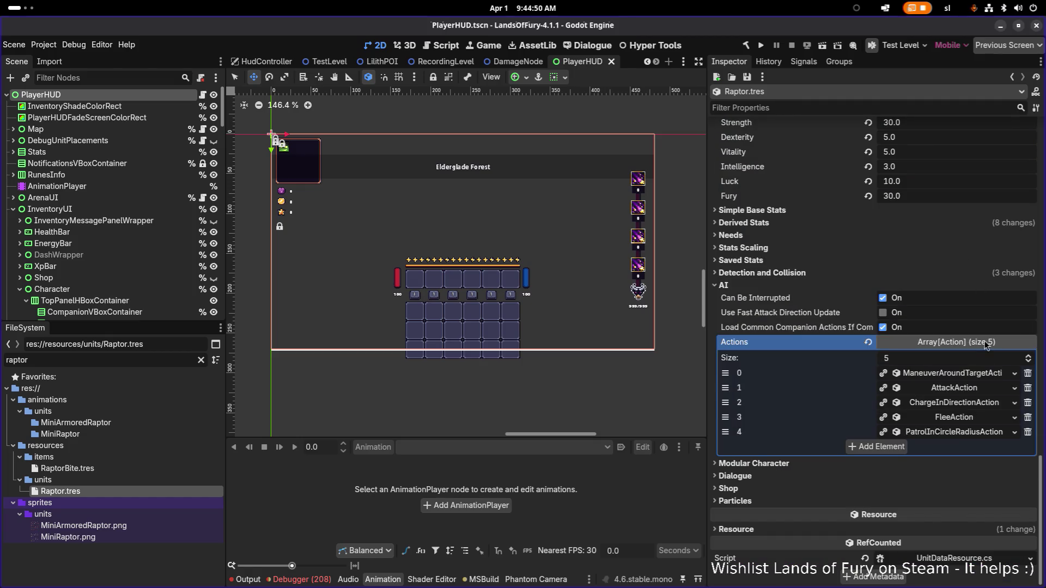
Browse the FleeAction, ManeuverAroundTargetAction and AttackAction settings
{"action": "left_click", "coordinate": [969, 417]}
{"action": "left_click", "coordinate": [970, 418]}
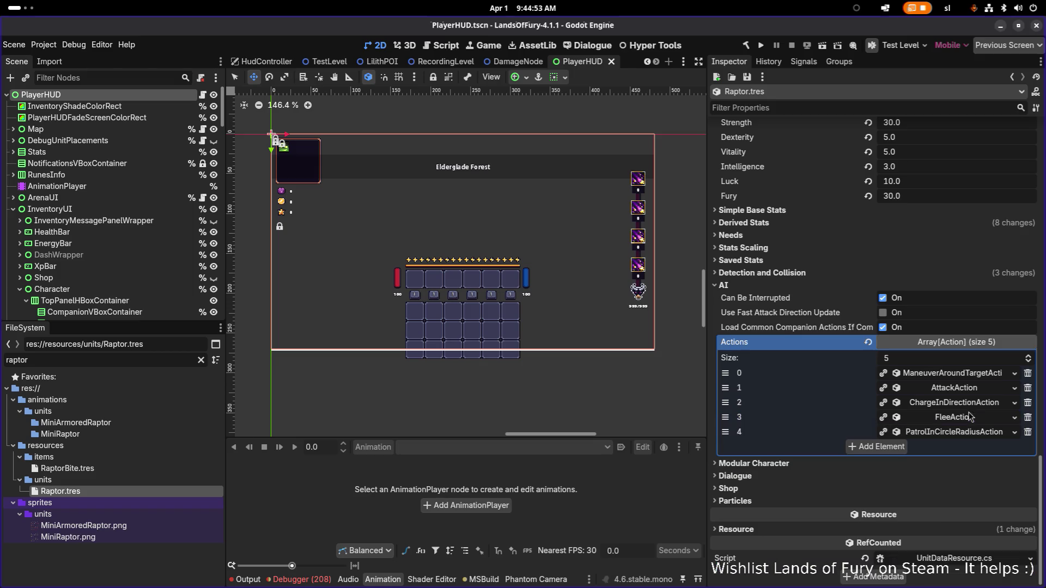
{"action": "left_click", "coordinate": [963, 376]}
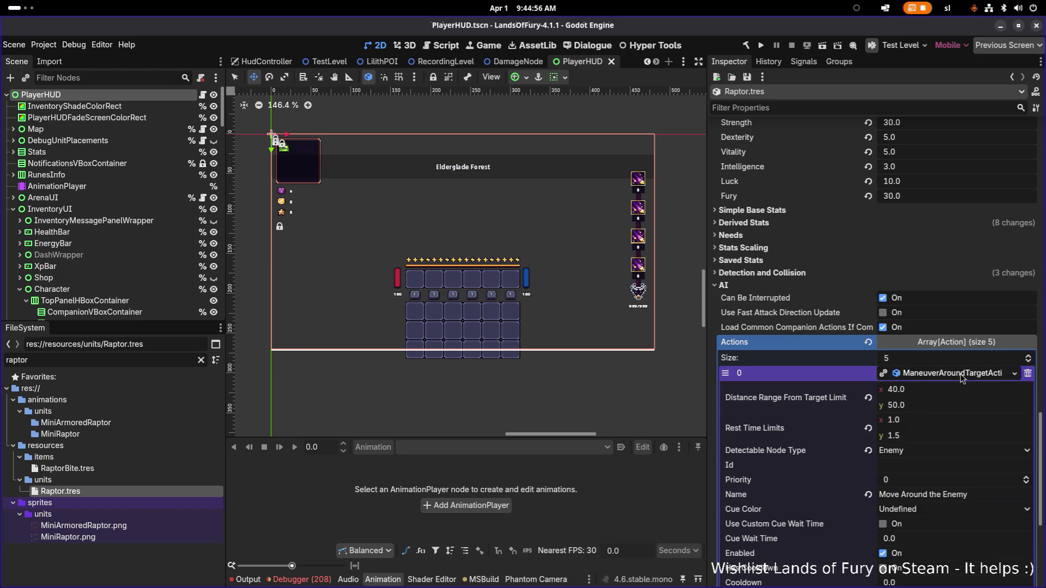
{"action": "left_click", "coordinate": [961, 376]}
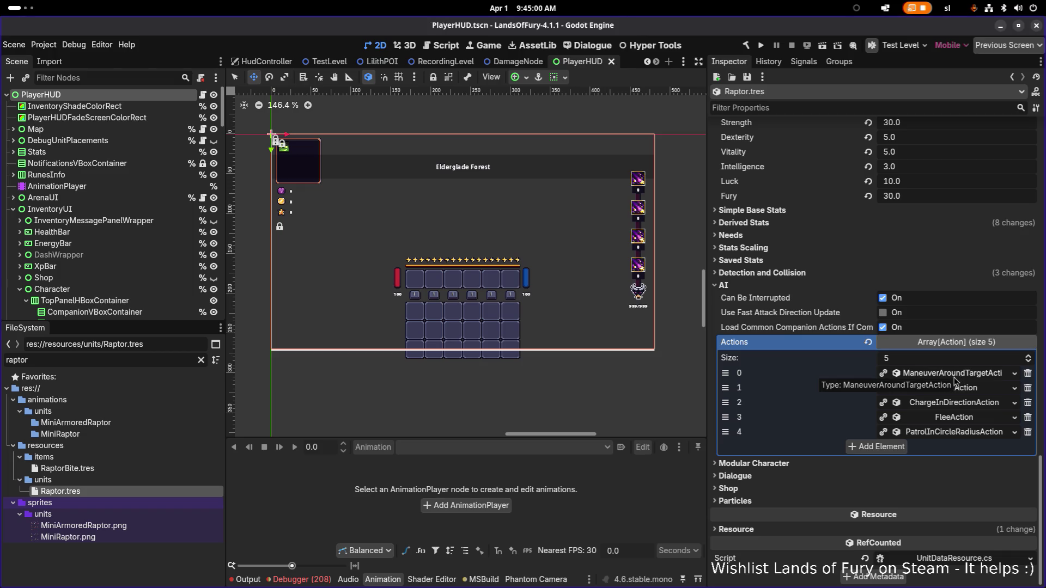
{"action": "left_click", "coordinate": [955, 377]}
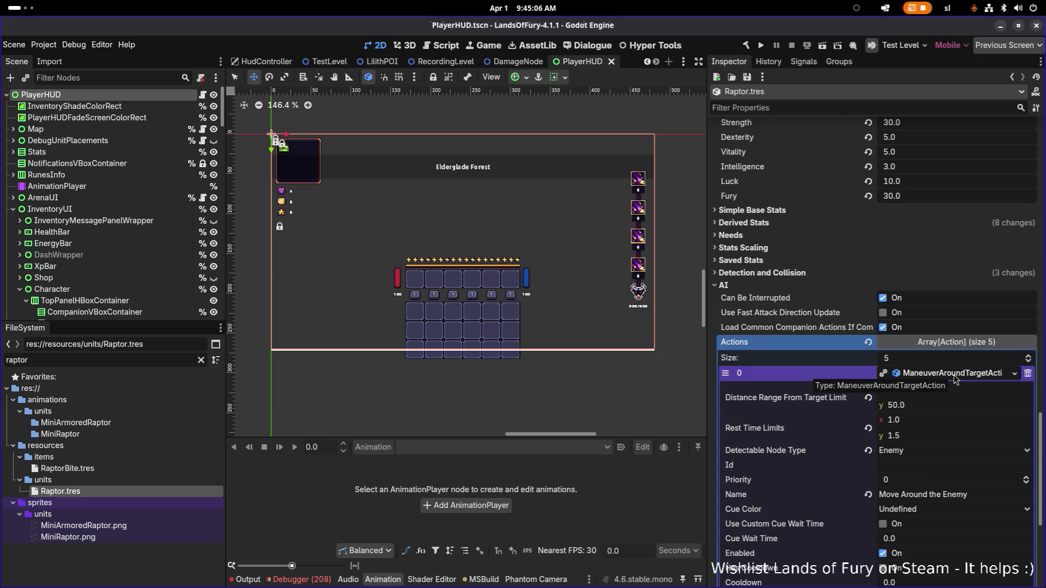
{"action": "left_click", "coordinate": [954, 377]}
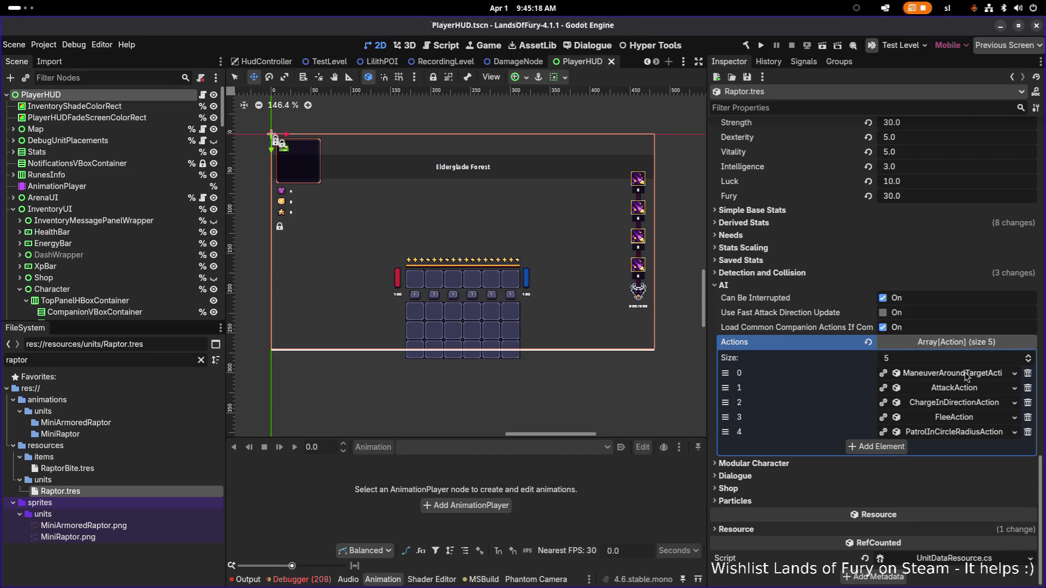
{"action": "left_click", "coordinate": [965, 375]}
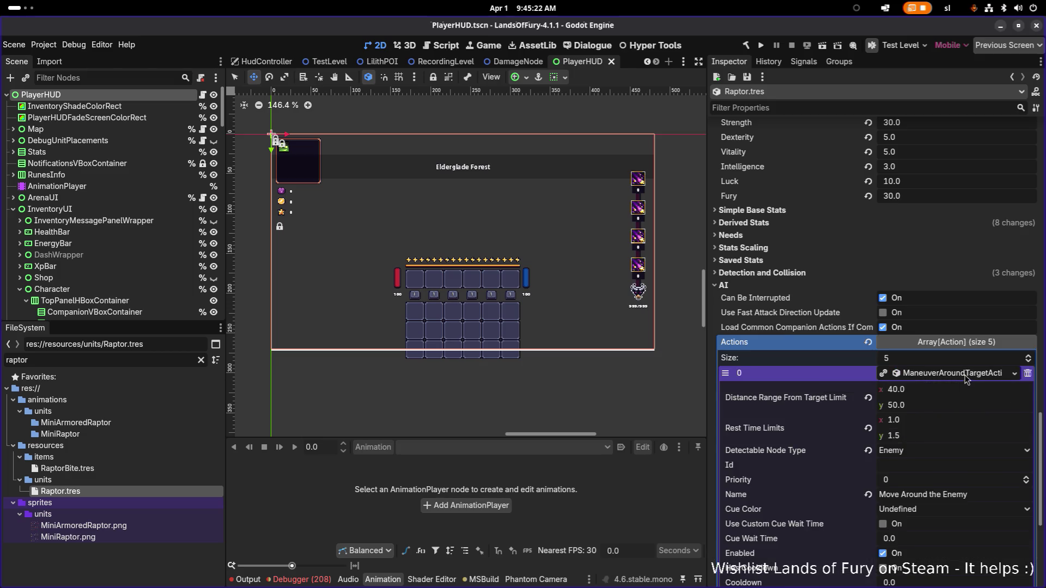
{"action": "left_click", "coordinate": [966, 375]}
{"action": "left_click", "coordinate": [962, 389]}
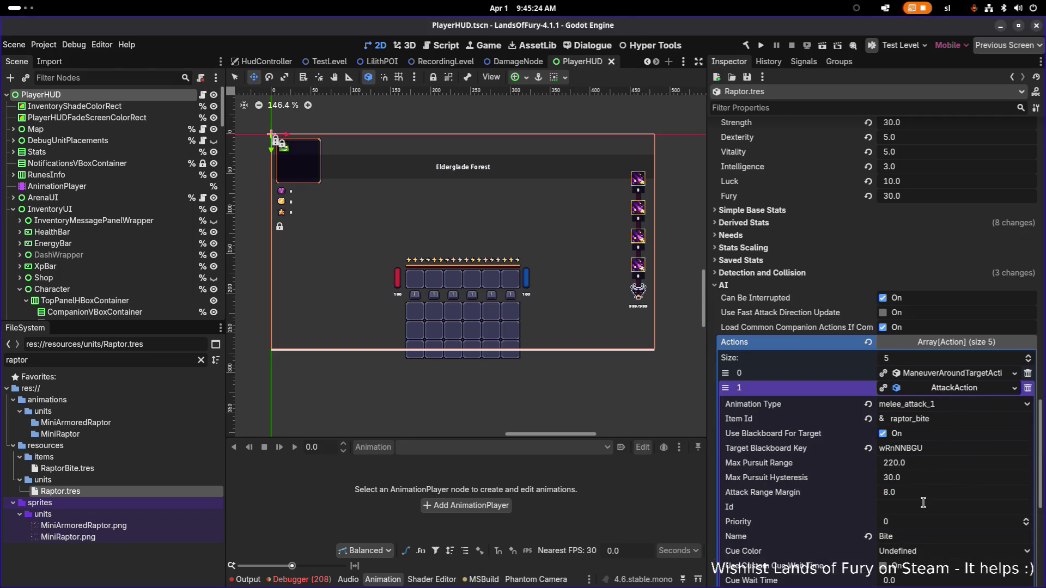
{"action": "left_click", "coordinate": [951, 389]}
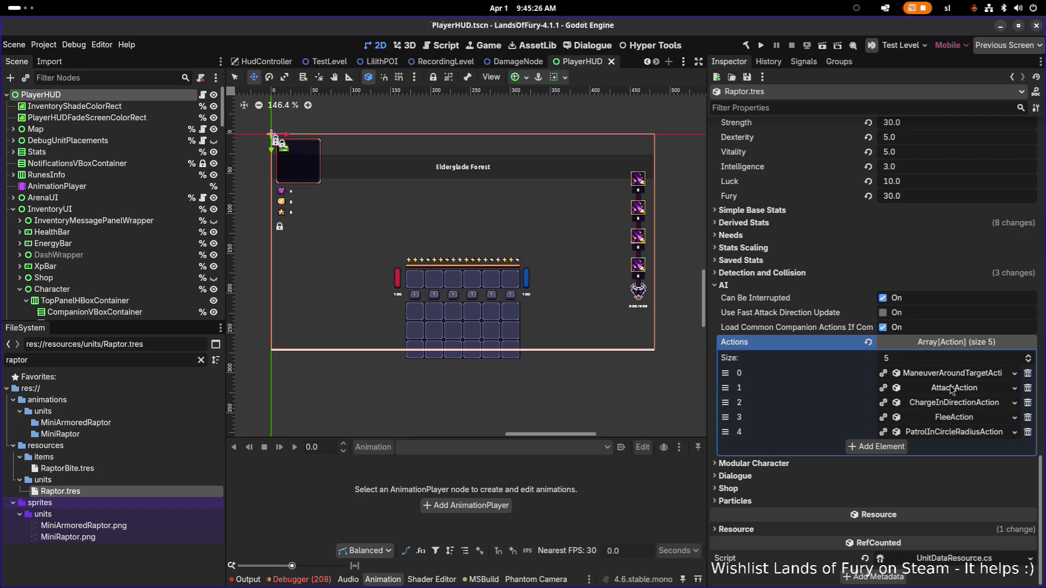
Expand the 'Dash away' ChargeInDirectionAction and enter a Priority of 10
{"action": "left_click", "coordinate": [958, 406]}
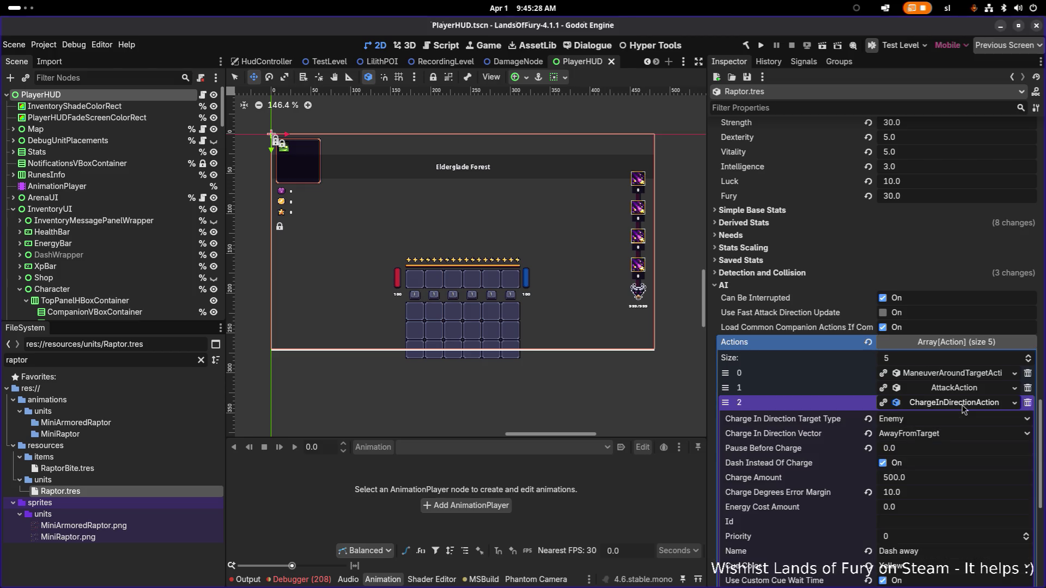
{"action": "scroll", "coordinate": [952, 425], "scroll_direction": "down", "scroll_amount": 3}
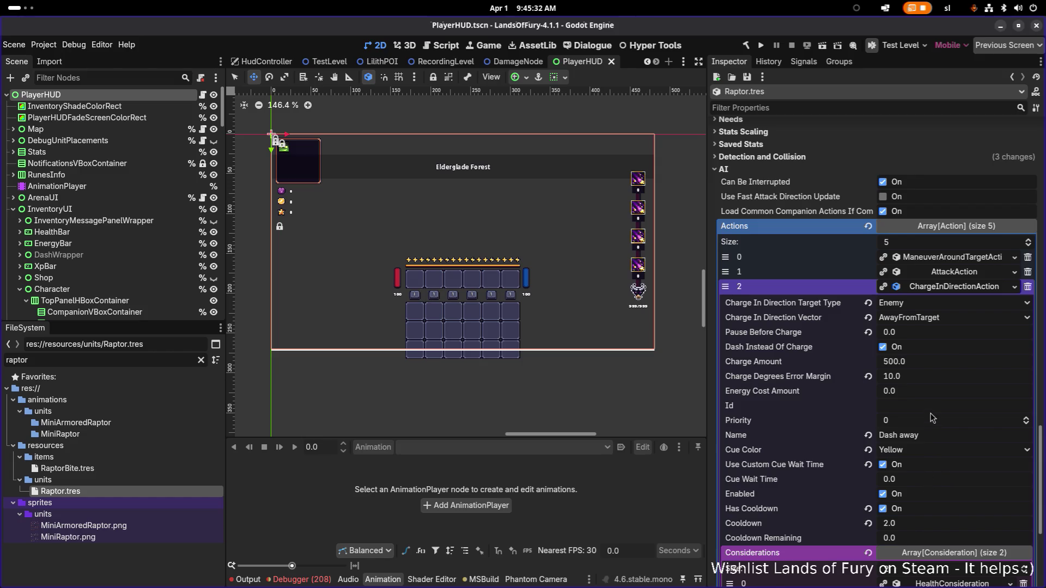
{"action": "scroll", "coordinate": [923, 430], "scroll_direction": "down", "scroll_amount": 2}
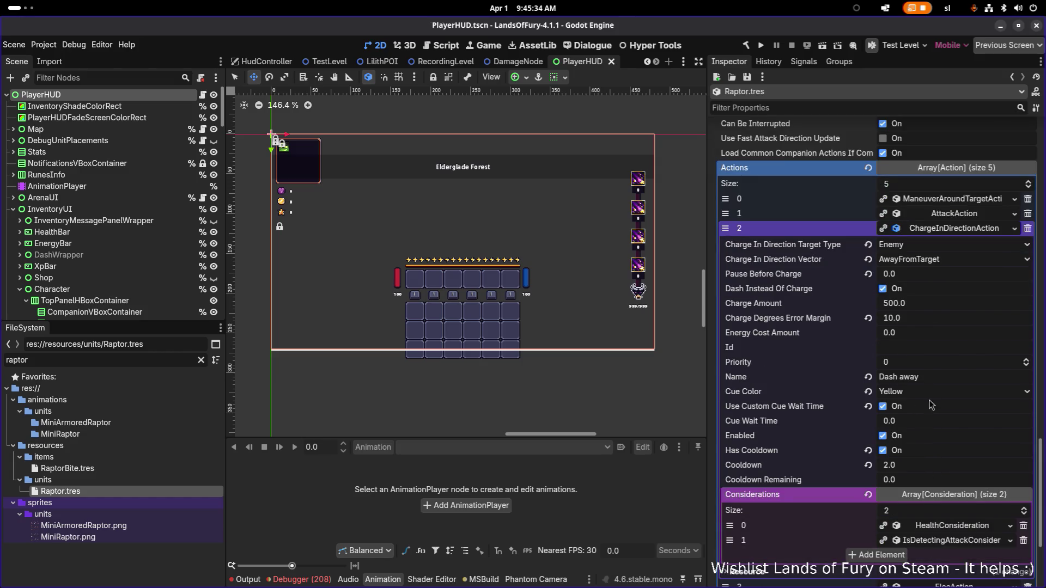
{"action": "left_click", "coordinate": [919, 363]}
{"action": "type", "text": "10"}
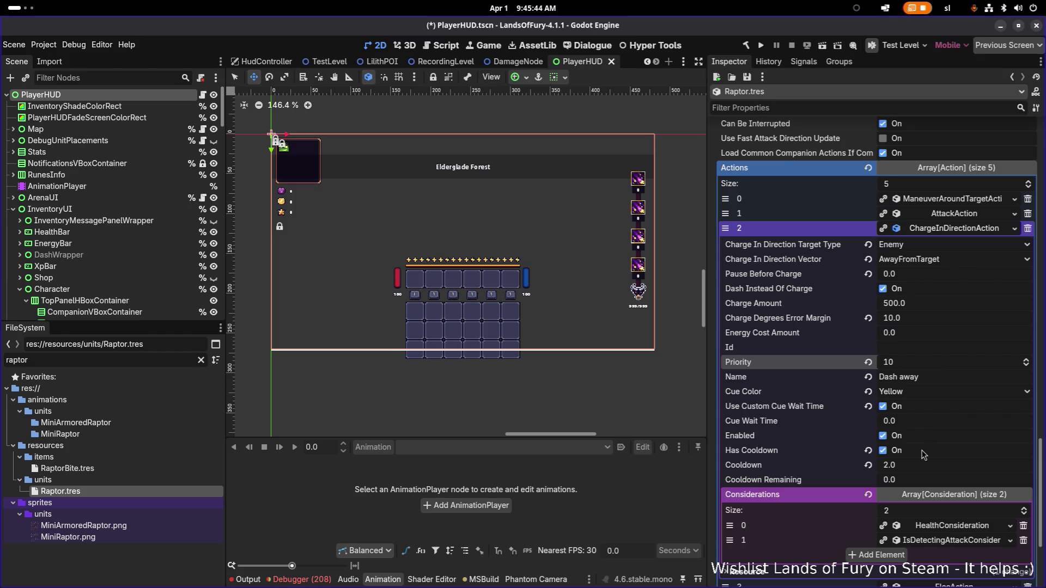
Commit the dash priority of 10 and move ChargeInDirectionAction to the top of the actions
{"action": "left_click", "coordinate": [919, 467]}
{"action": "type", "text": "3"}
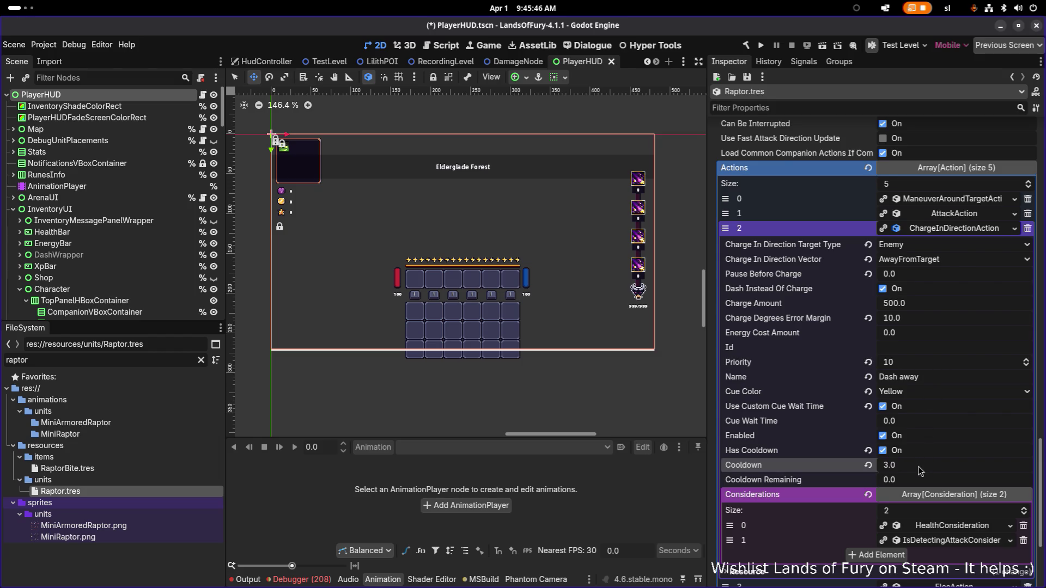
{"action": "left_click", "coordinate": [970, 229]}
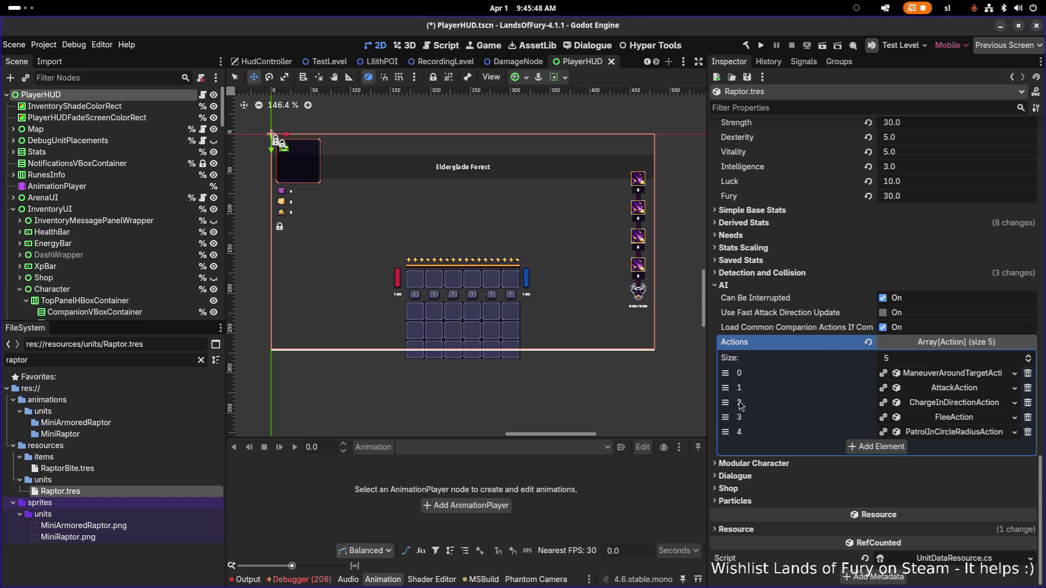
{"action": "mouse_move", "coordinate": [725, 403]}
{"action": "left_mouse_down"}
{"action": "mouse_move", "coordinate": [725, 373]}
{"action": "mouse_move", "coordinate": [725, 387]}
{"action": "left_mouse_up"}
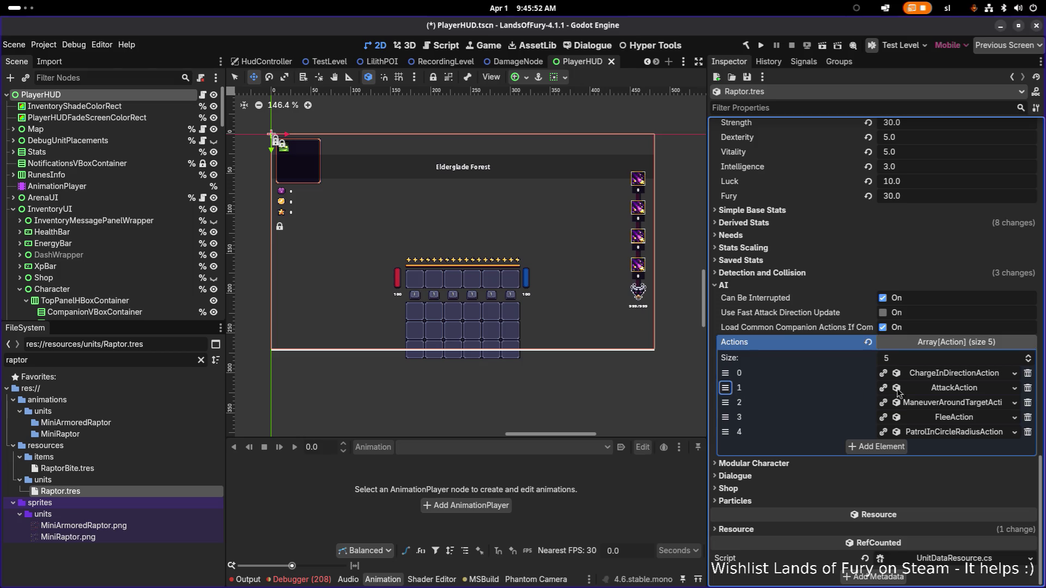
Set the AttackAction's Priority to 9
{"action": "left_click", "coordinate": [947, 387]}
{"action": "scroll", "coordinate": [945, 438], "scroll_direction": "down", "scroll_amount": 1}
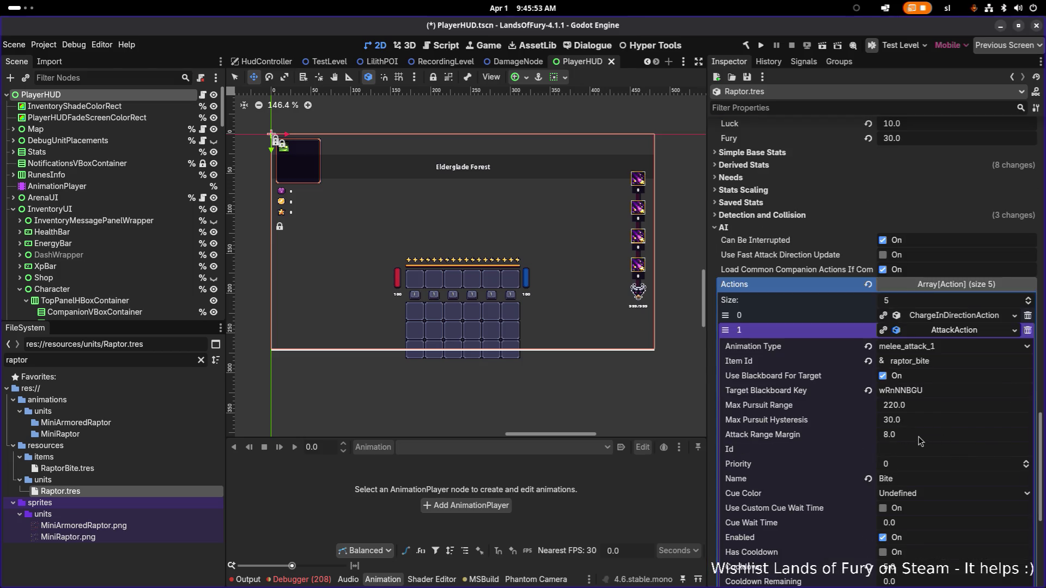
{"action": "left_click", "coordinate": [928, 466]}
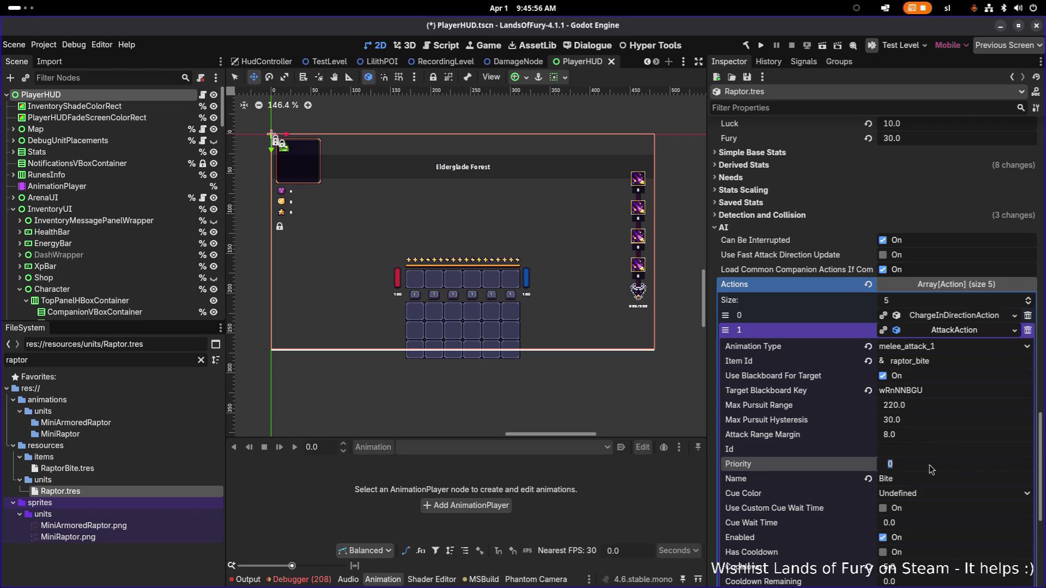
{"action": "type", "text": "9"}
{"action": "key", "text": "Return"}
{"action": "left_click", "coordinate": [930, 331]}
Set the ManeuverAroundTargetAction's Priority to 8 after reviewing its HealthConsideration
{"action": "left_click", "coordinate": [948, 403]}
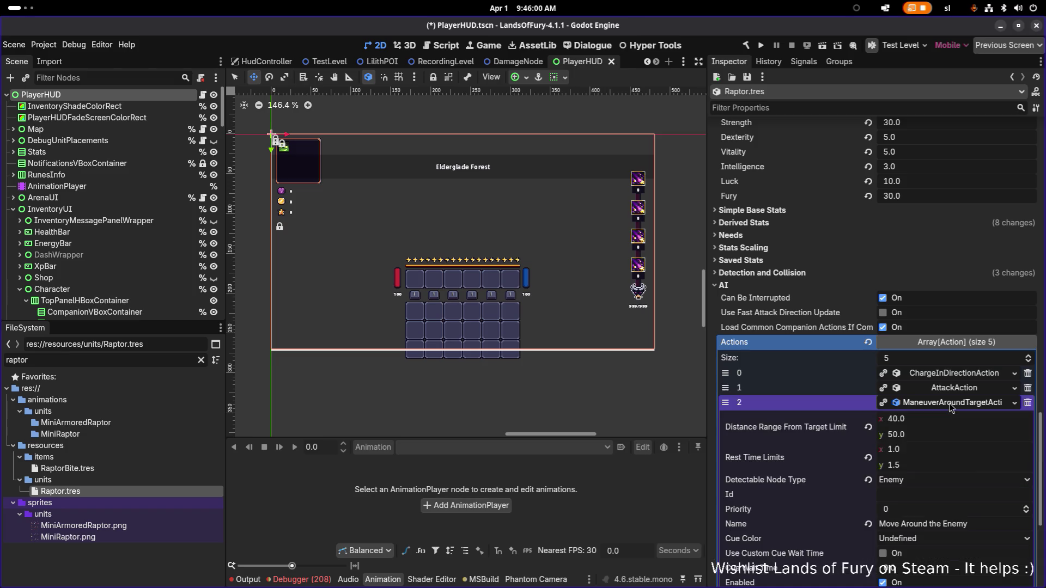
{"action": "scroll", "coordinate": [942, 406], "scroll_direction": "down", "scroll_amount": 2}
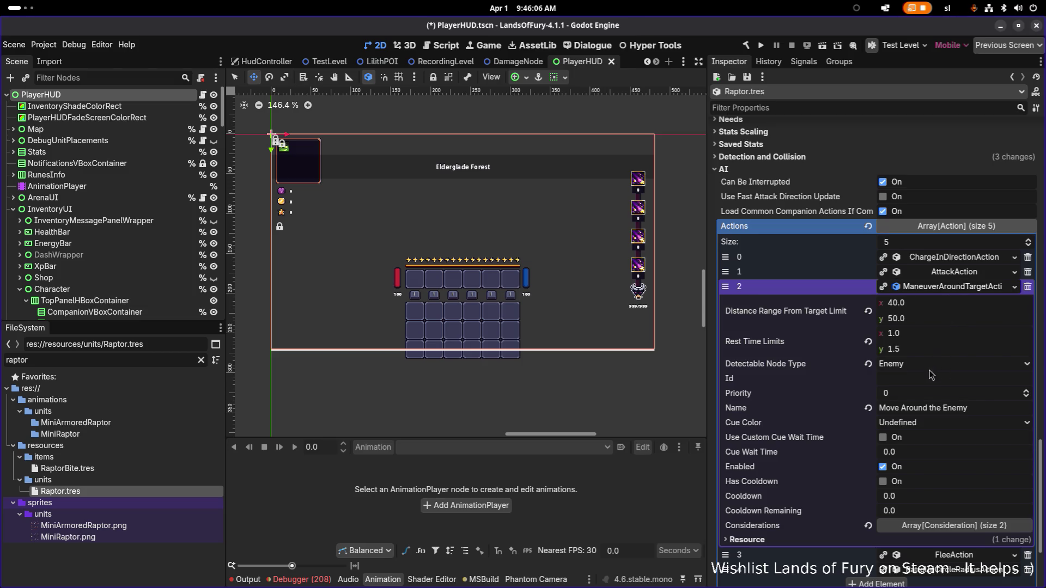
{"action": "left_click", "coordinate": [954, 523]}
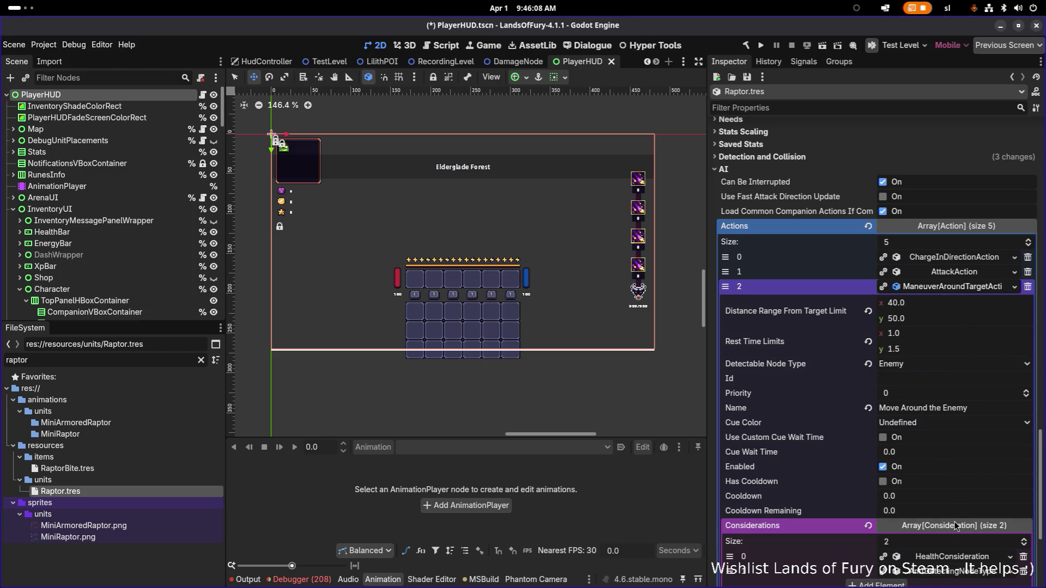
{"action": "left_click", "coordinate": [959, 557]}
{"action": "scroll", "coordinate": [964, 539], "scroll_direction": "down", "scroll_amount": 2}
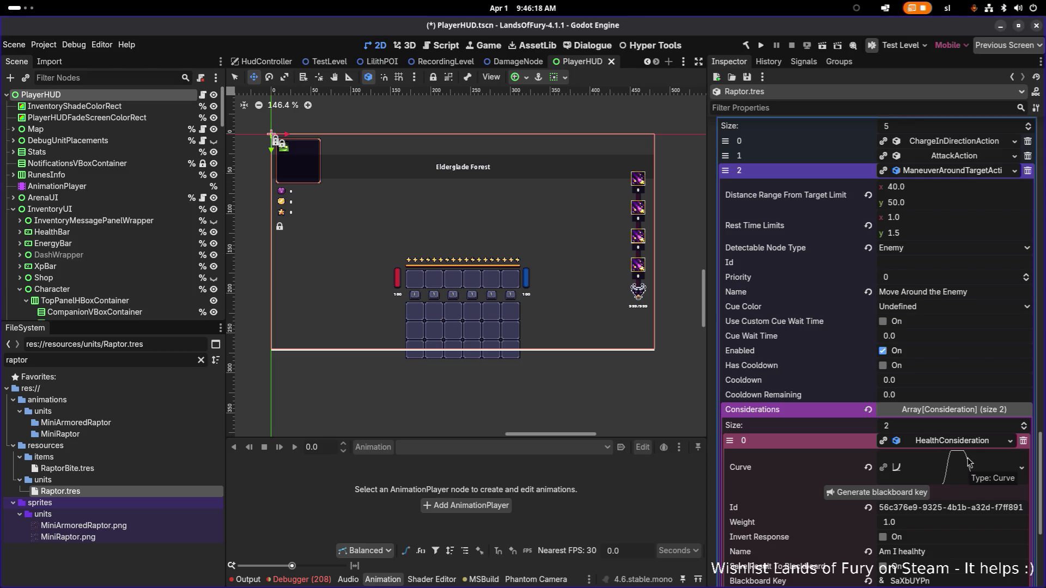
{"action": "left_click", "coordinate": [968, 441]}
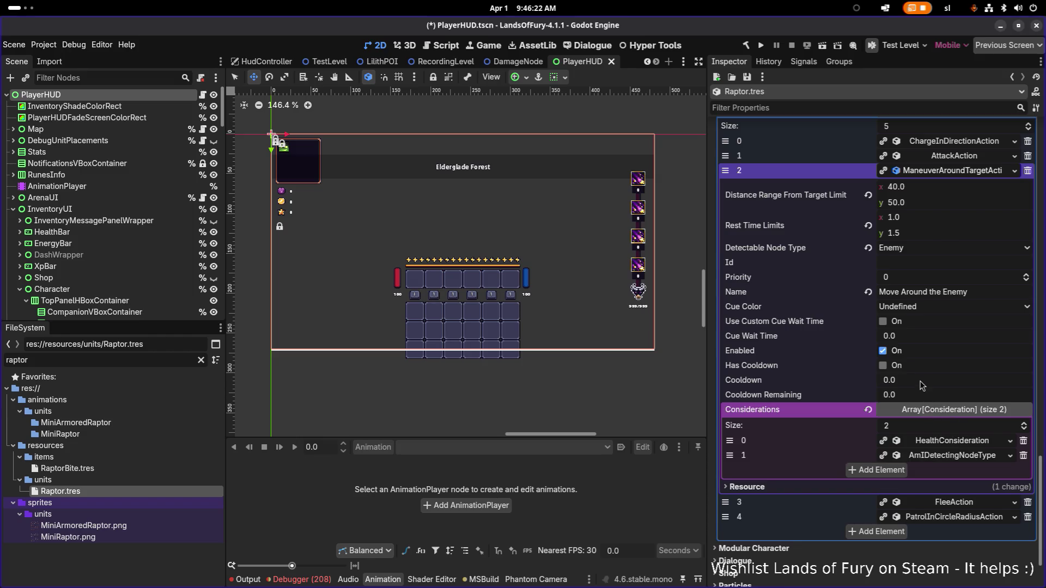
{"action": "left_click", "coordinate": [892, 278]}
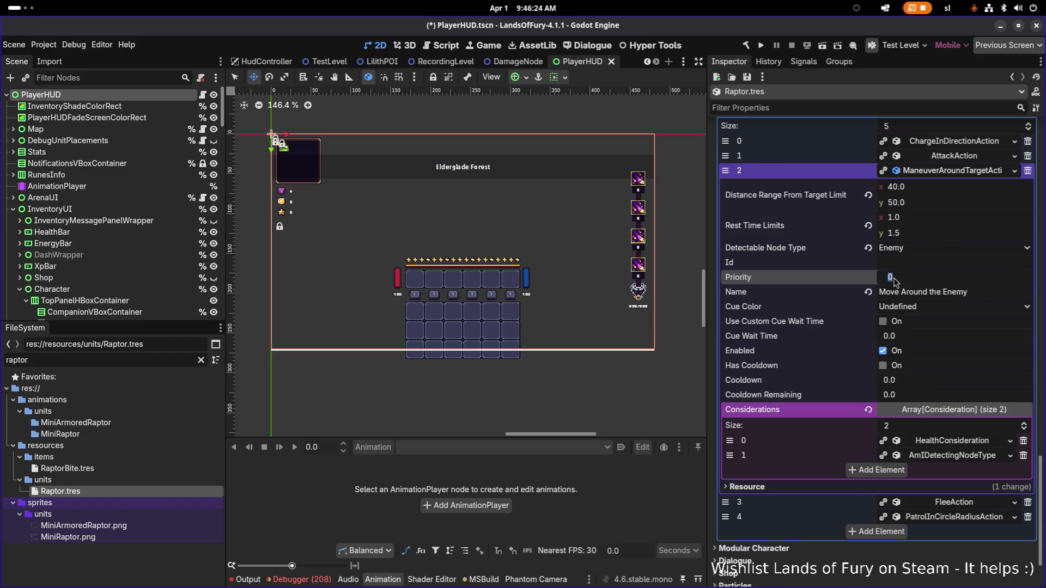
{"action": "type", "text": "8"}
{"action": "key", "text": "Return"}
{"action": "left_click", "coordinate": [937, 171]}
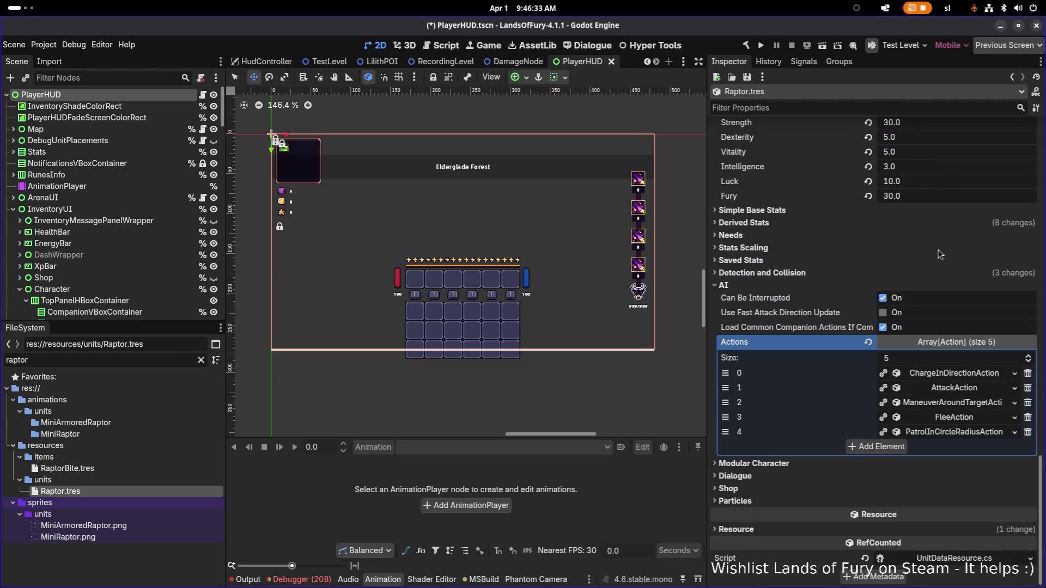
Check the FleeAction settings and save the scene with Ctrl+S
{"action": "left_click", "coordinate": [953, 417]}
{"action": "scroll", "coordinate": [951, 425], "scroll_direction": "down", "scroll_amount": 2}
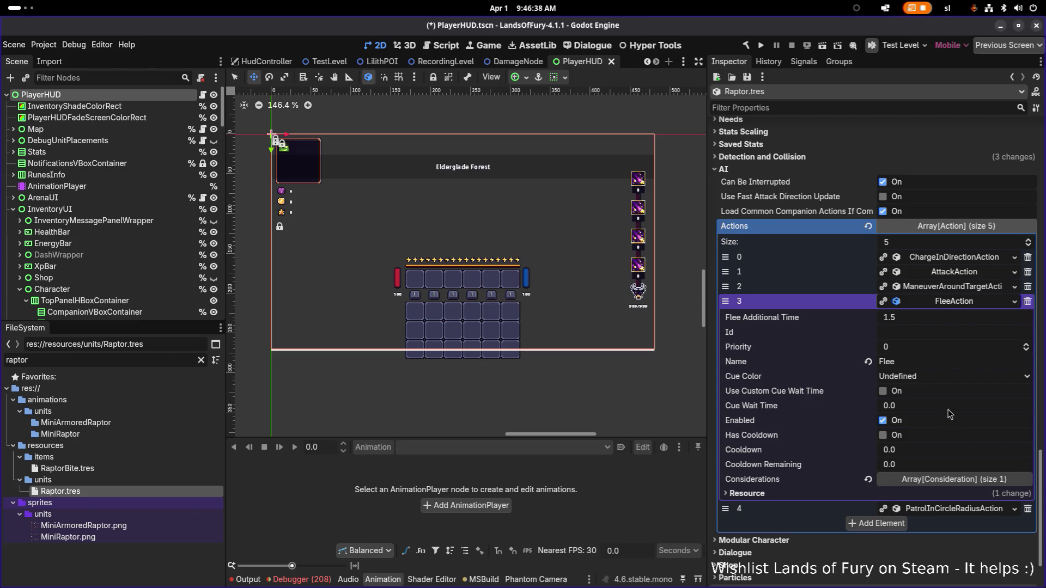
{"action": "key", "text": "ctrl+s"}
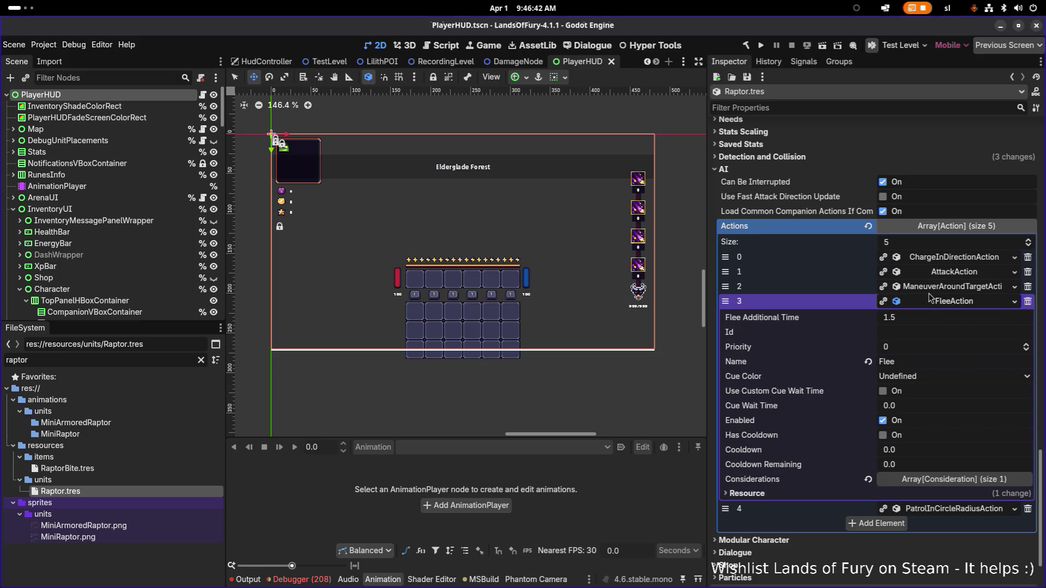
Collapse the FleeAction details in the Raptor inspector
{"action": "left_click", "coordinate": [943, 306]}
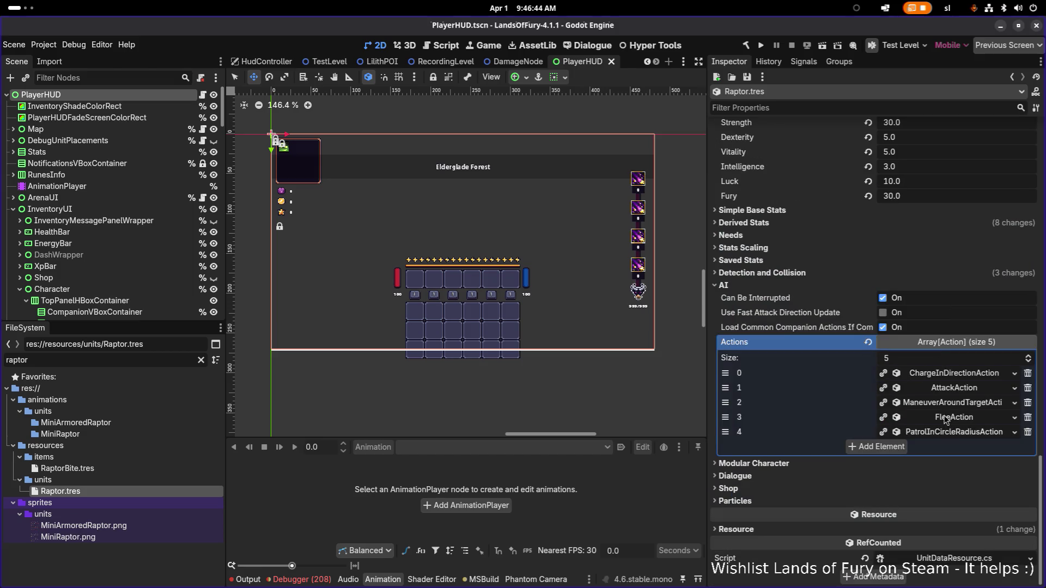
{"action": "scroll", "coordinate": [945, 417], "scroll_direction": "up", "scroll_amount": 15}
{"action": "scroll", "coordinate": [946, 420], "scroll_direction": "down", "scroll_amount": 3}
{"action": "scroll", "coordinate": [946, 430], "scroll_direction": "down", "scroll_amount": 15}
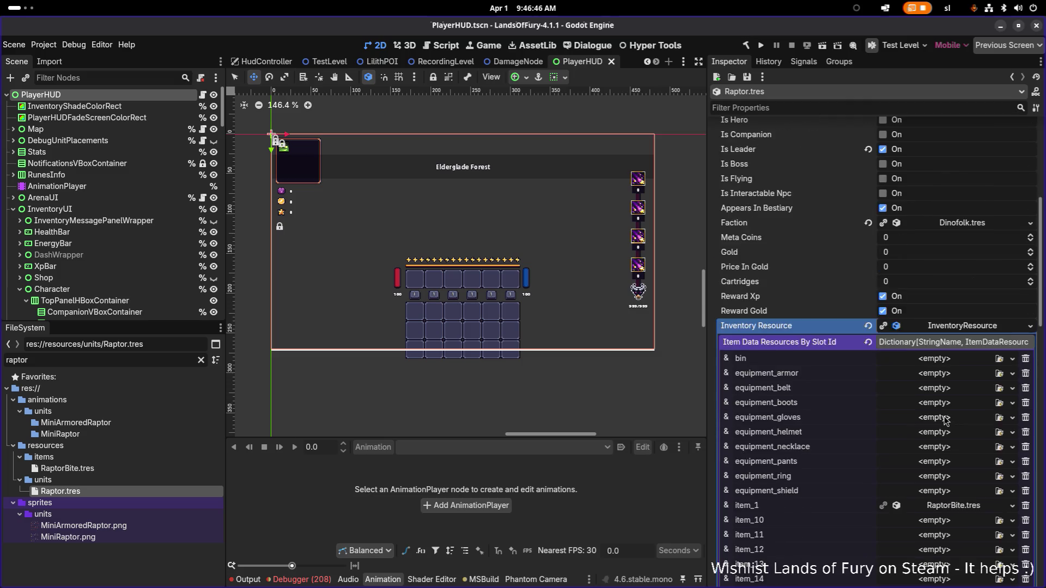
{"action": "scroll", "coordinate": [949, 449], "scroll_direction": "up", "scroll_amount": 5}
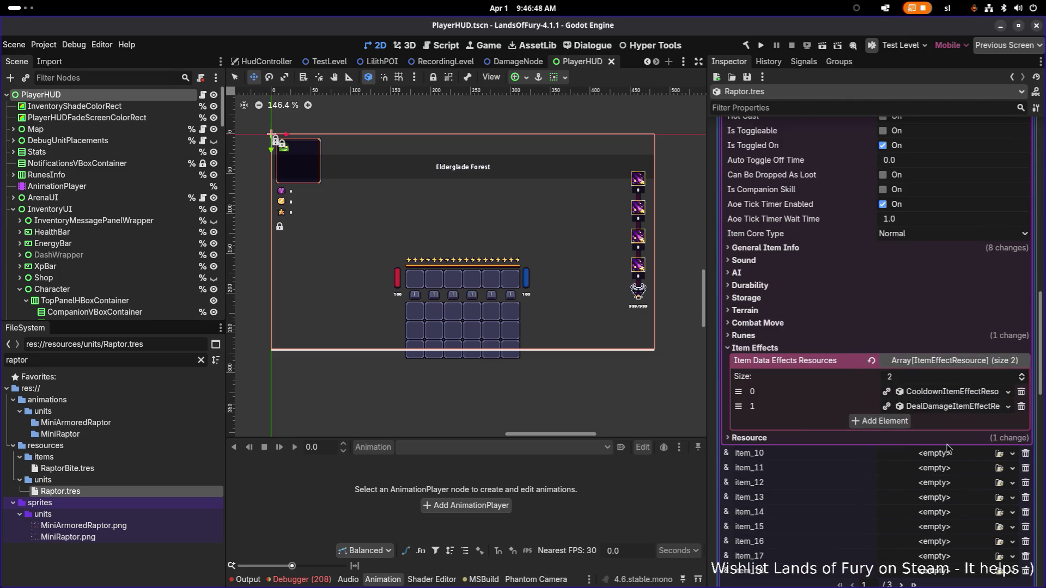
Set the RaptorBite cooldown effect's Min and Max Amount to 3.0 and save
{"action": "left_click", "coordinate": [948, 394]}
{"action": "left_click", "coordinate": [926, 441]}
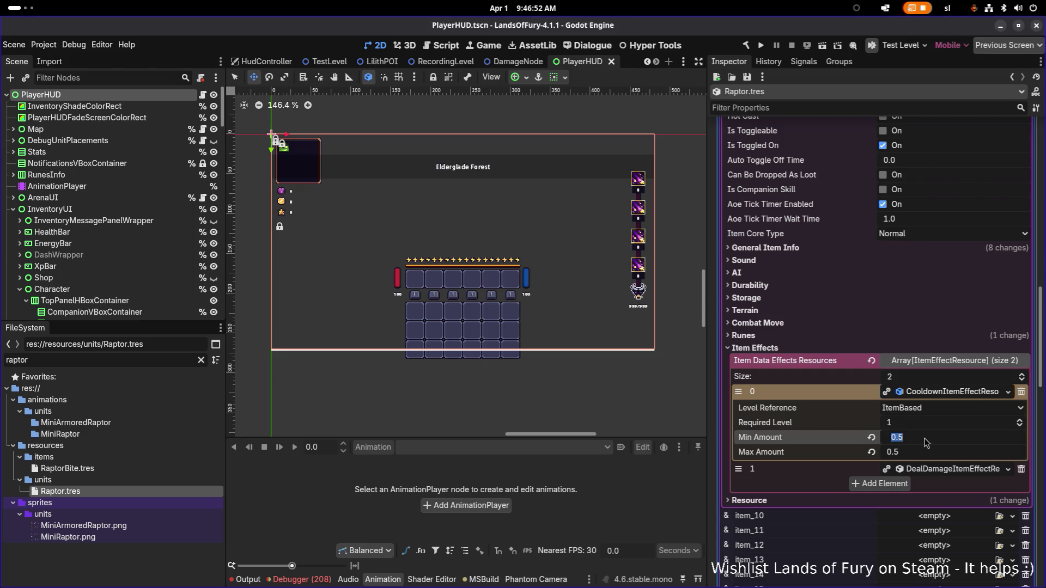
{"action": "type", "text": "3"}
{"action": "key", "text": "Return"}
{"action": "key", "text": "Tab"}
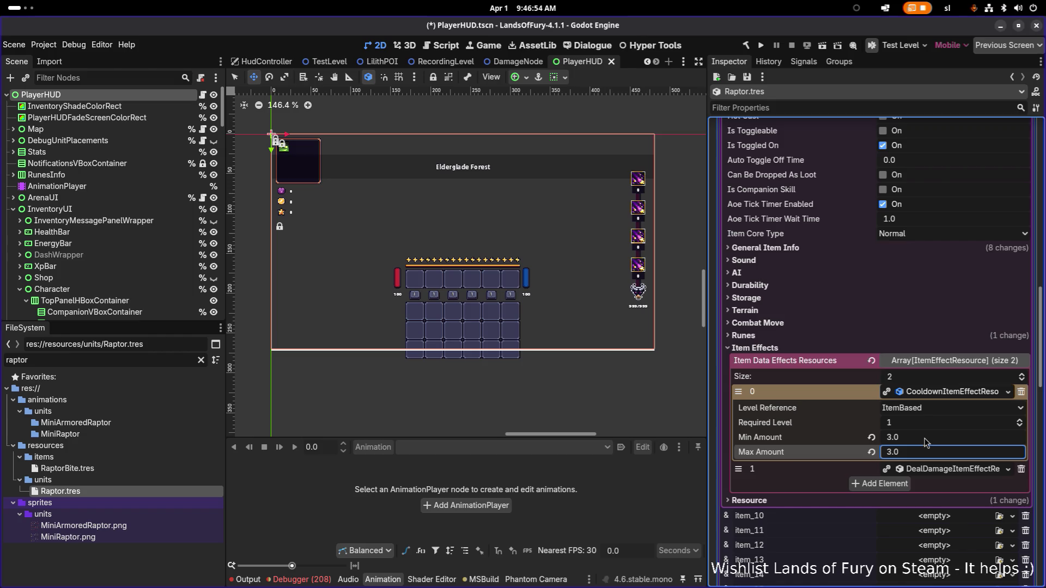
{"action": "key", "text": "ctrl+s"}
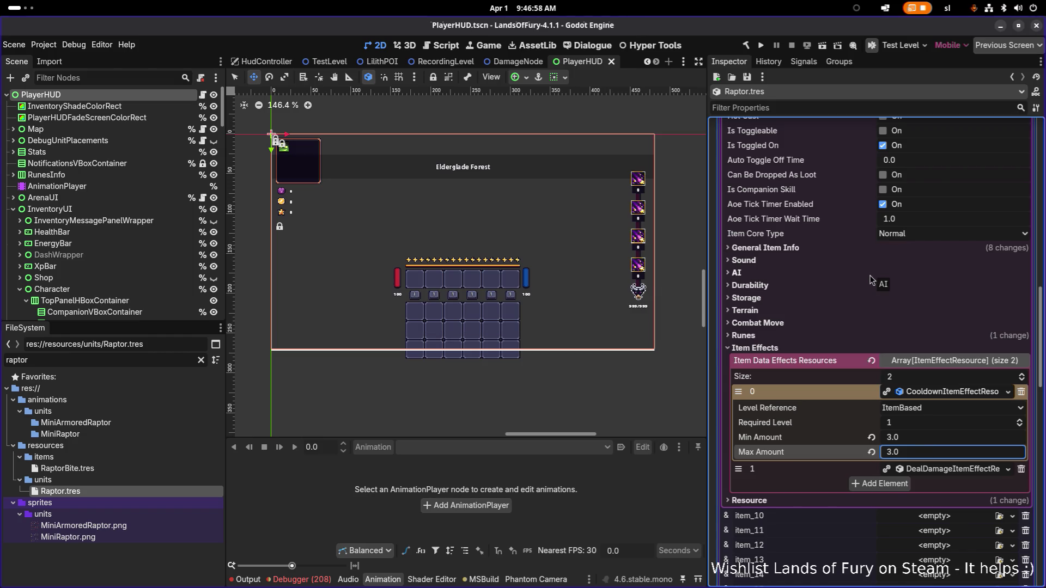
Collapse the Inventory Resource details and deselect Raptor.tres in the file list
{"action": "scroll", "coordinate": [848, 204], "scroll_direction": "up", "scroll_amount": 5}
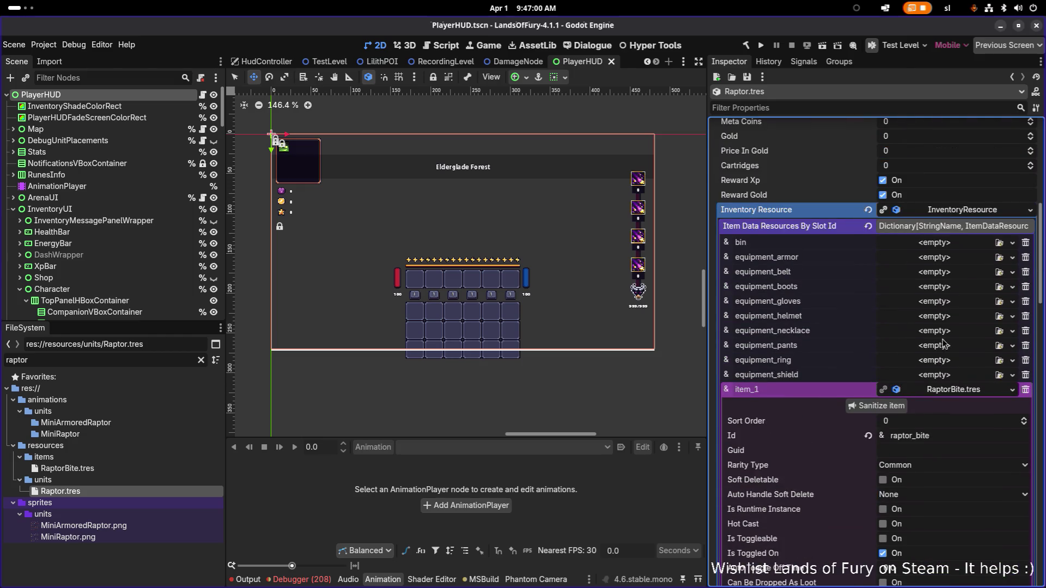
{"action": "left_click", "coordinate": [948, 212]}
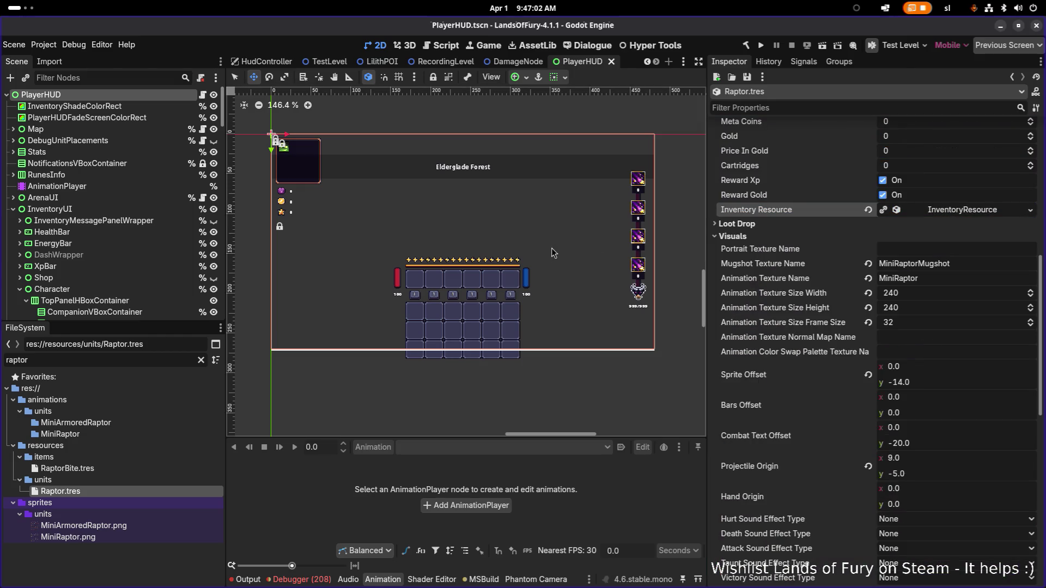
{"action": "left_click", "coordinate": [103, 564]}
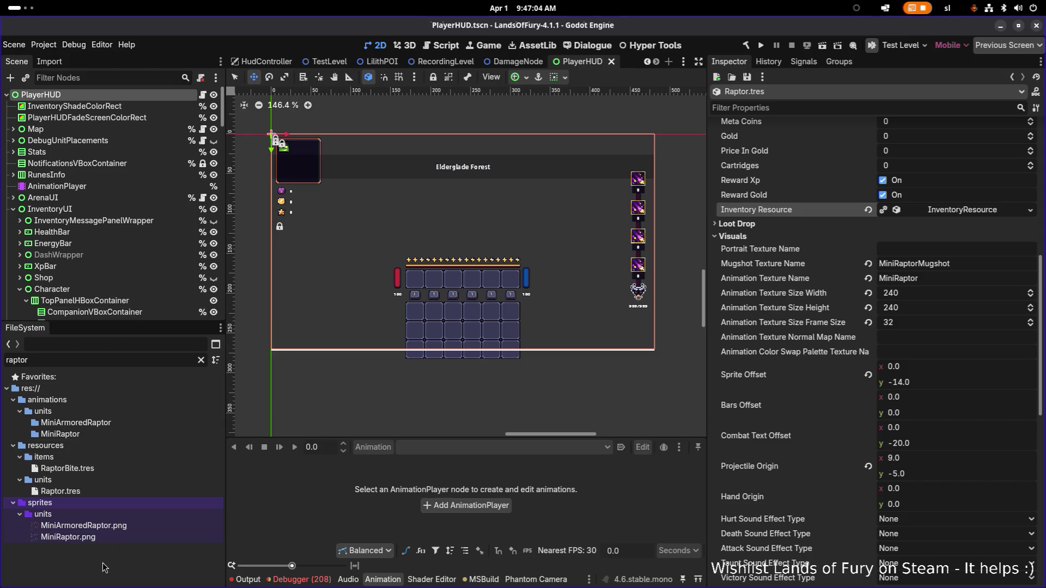
{"action": "key", "text": "ctrl+shift+o"}
Search 'testle' and open TestLevel.tscn from res://scenes/levels
{"action": "type", "text": "testle"}
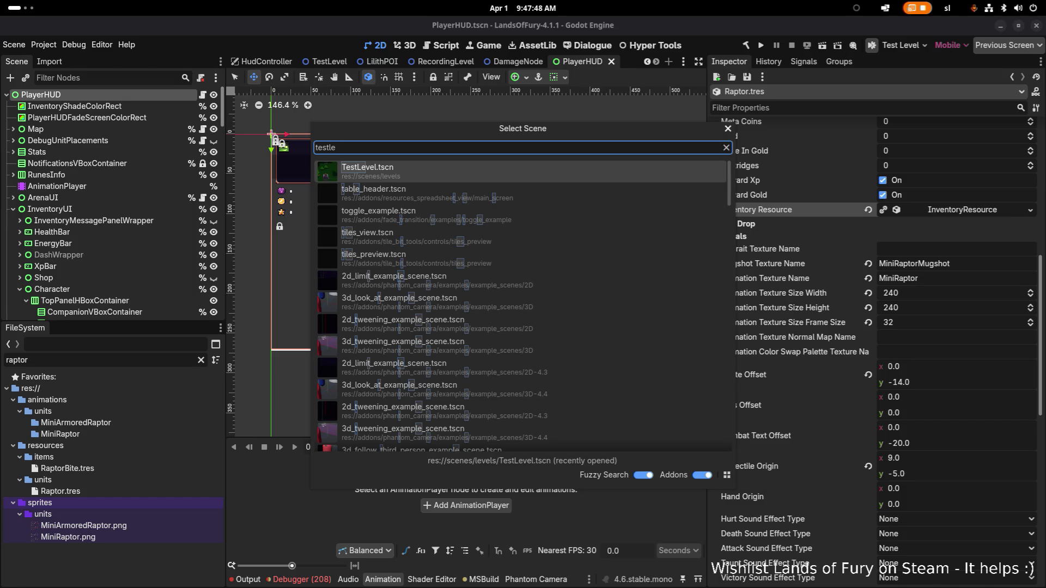
{"action": "key", "text": "Return"}
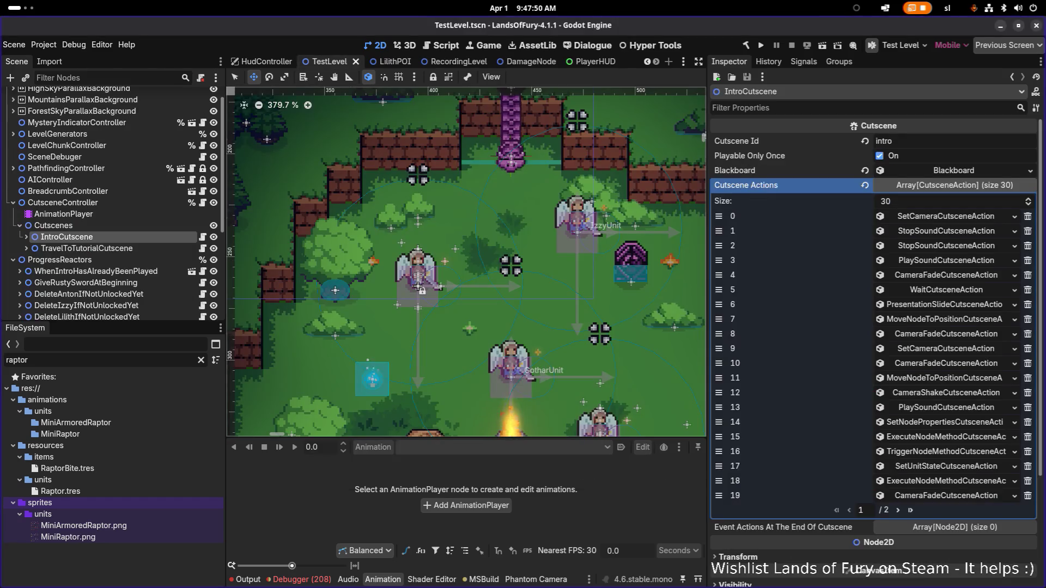